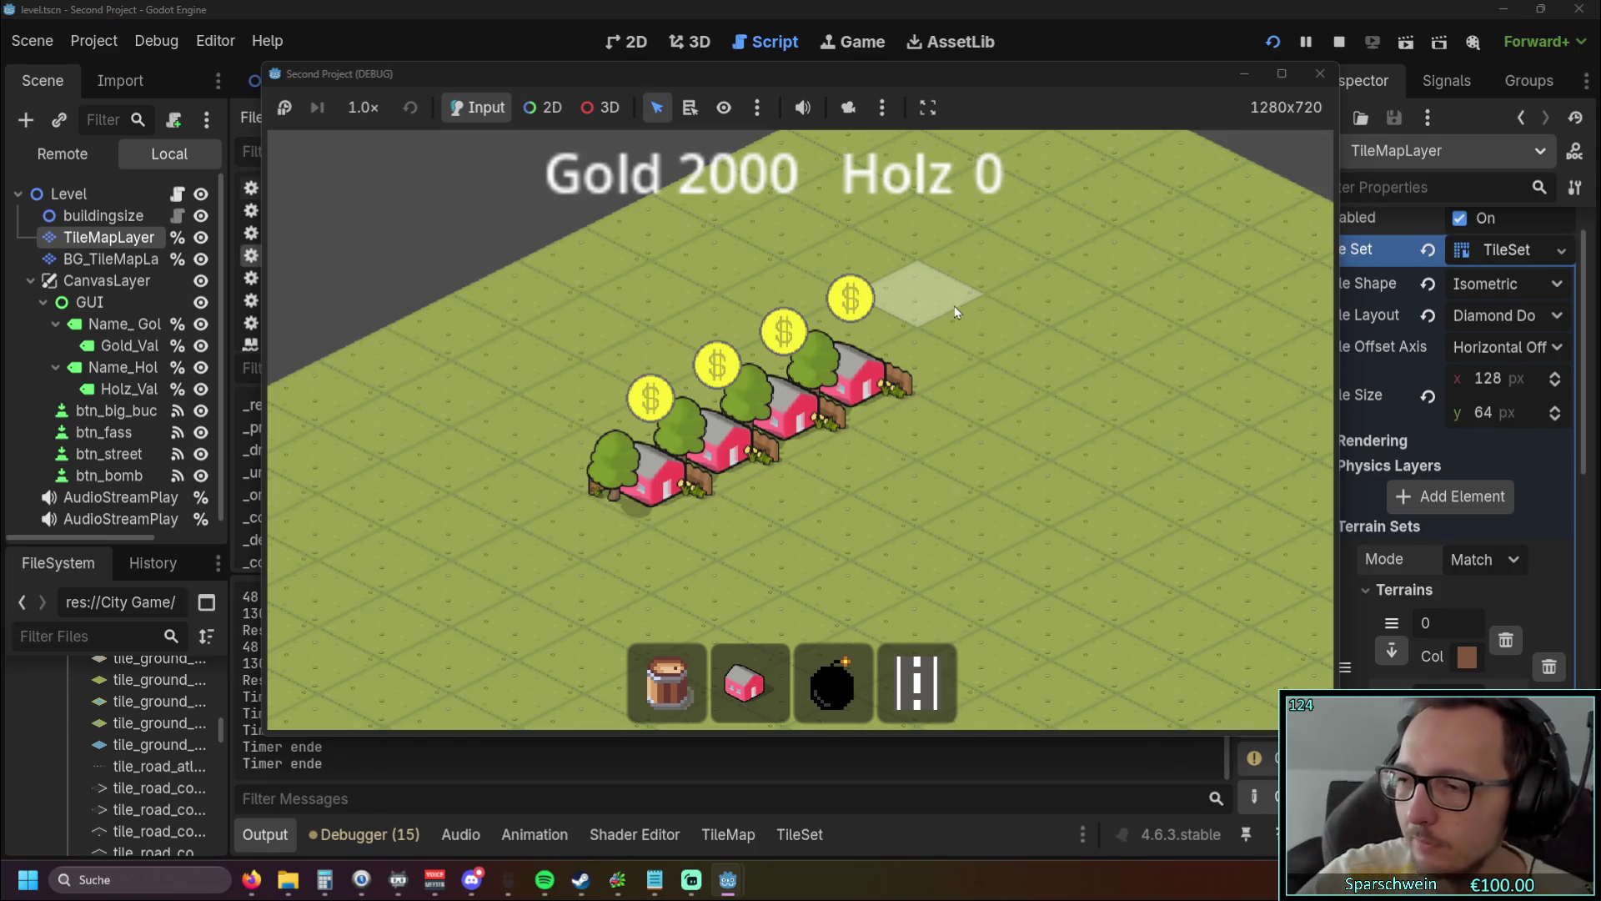
Step: Pan the game camera with WASD toward the map edge and back to the houses
key(d)
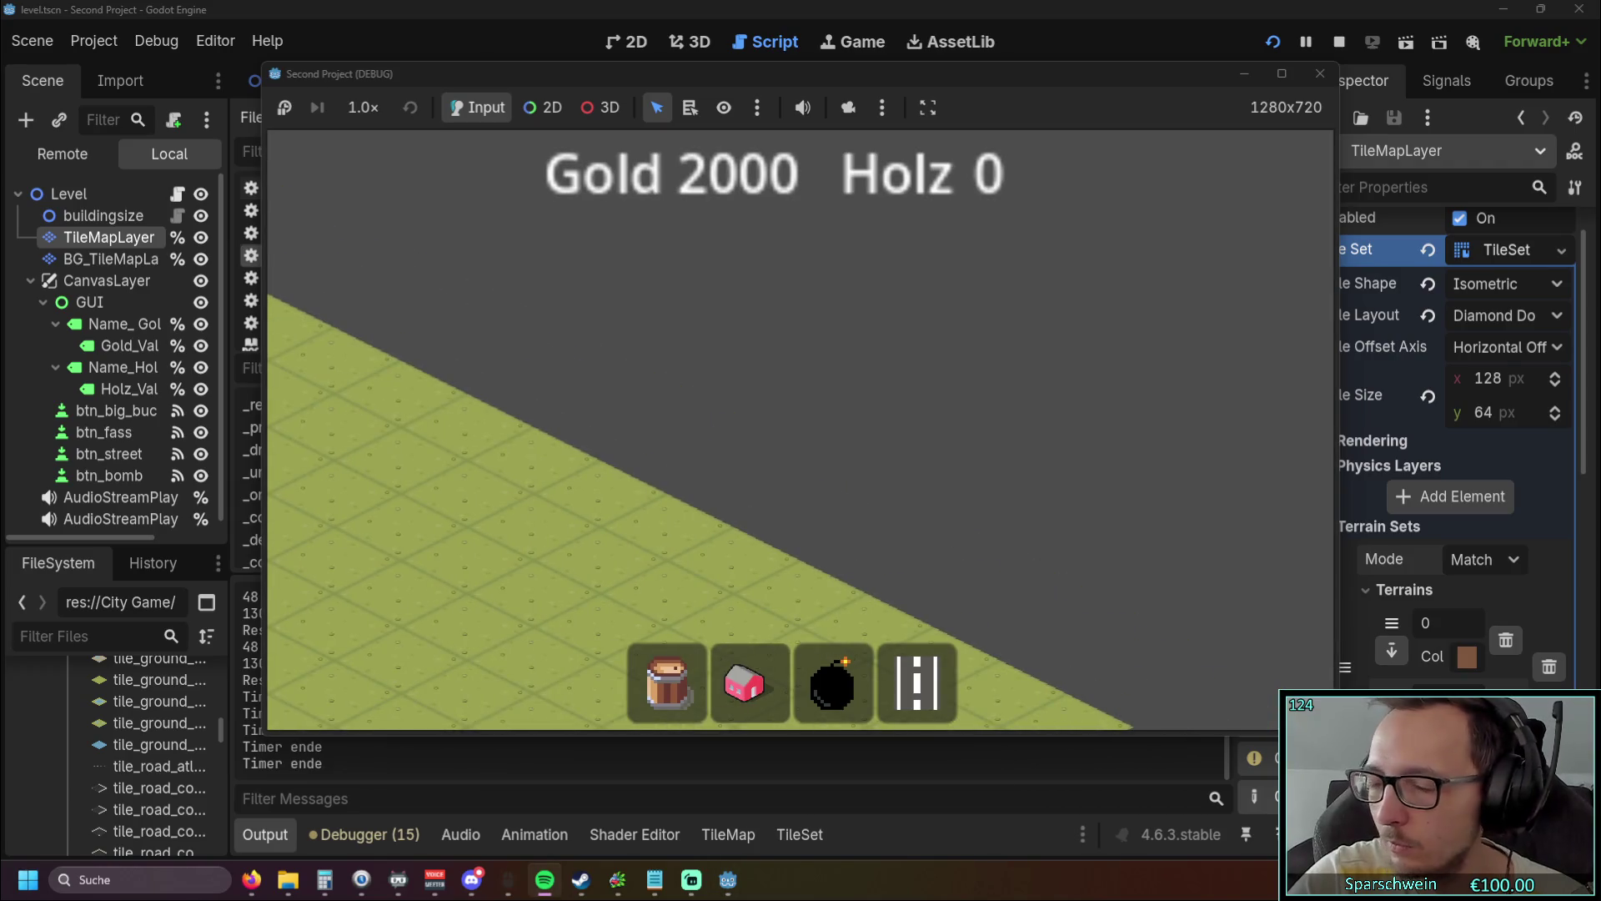
key(s)
key(w)
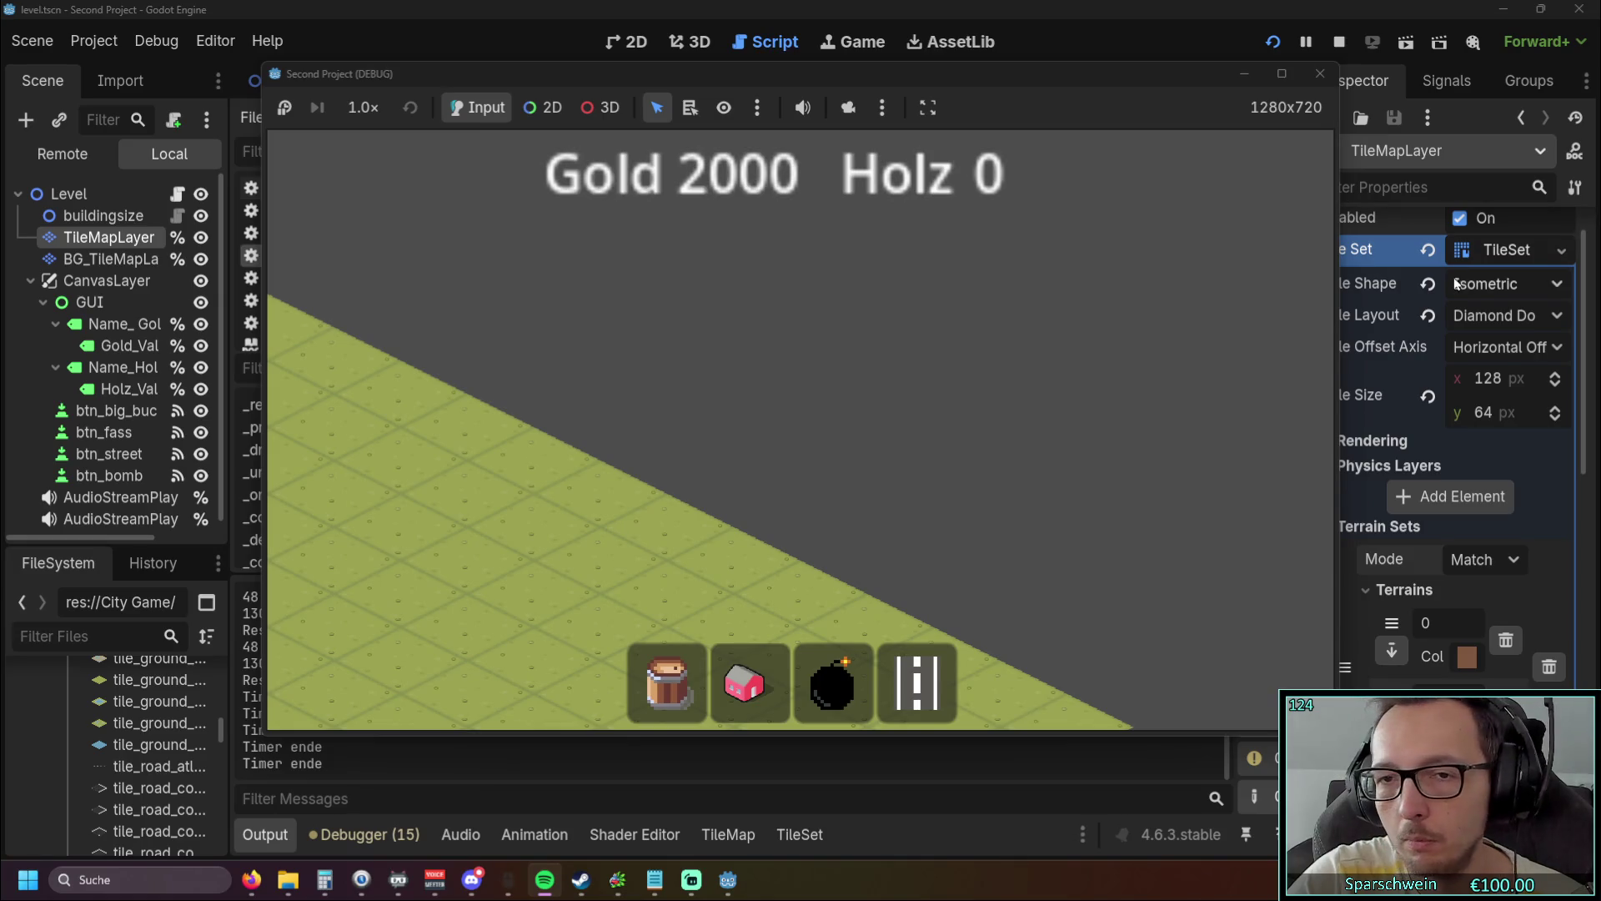
key(s)
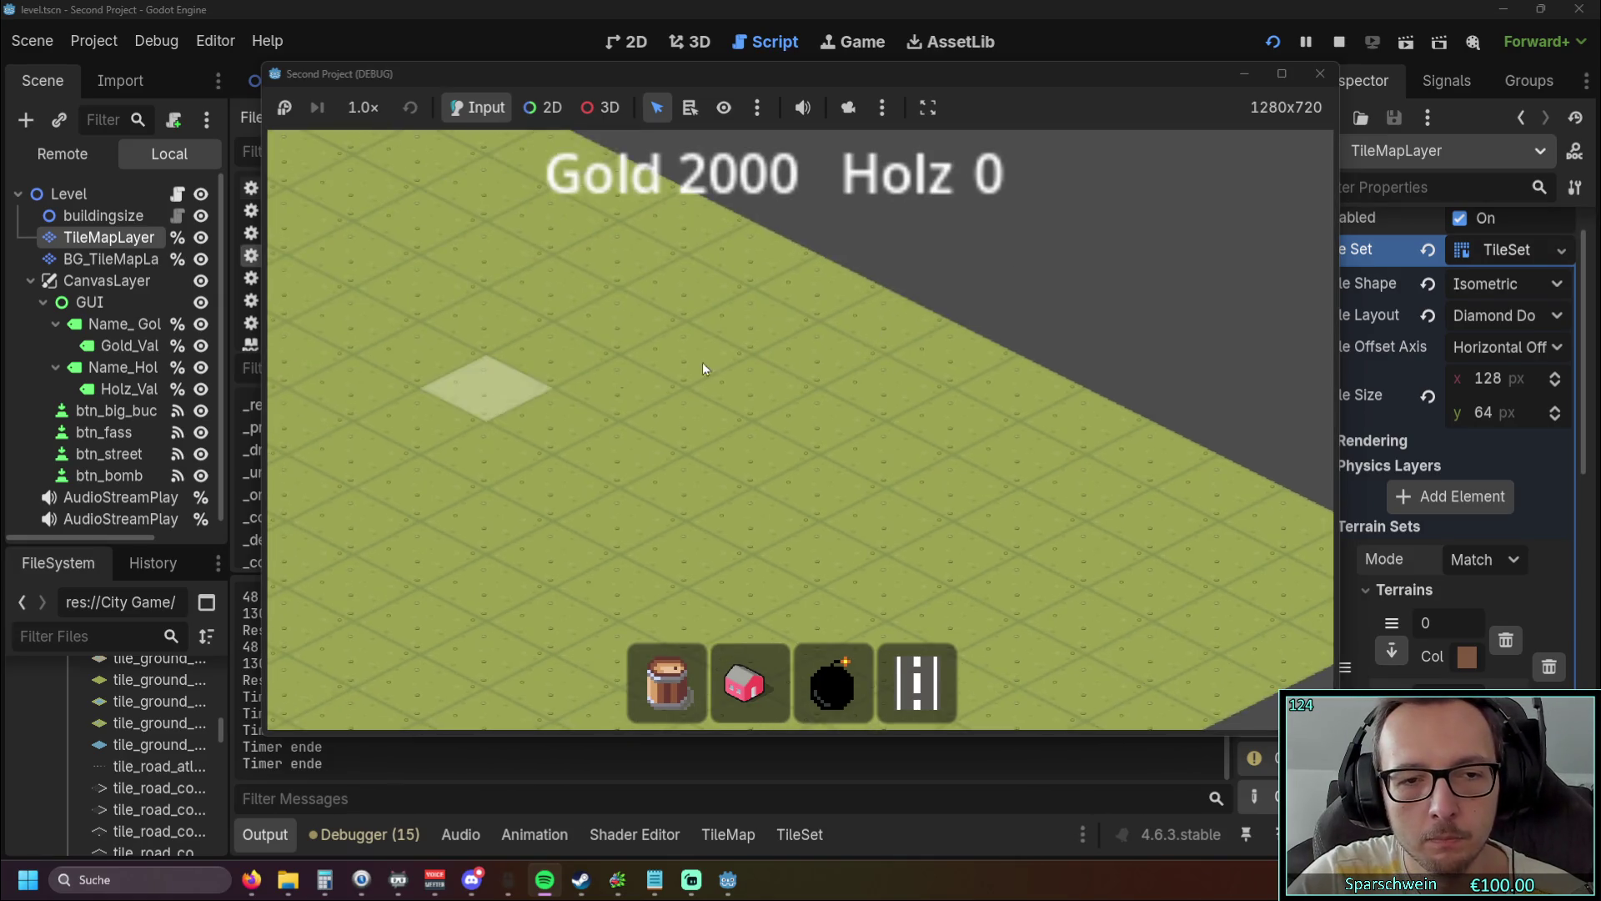
key(a)
key(w)
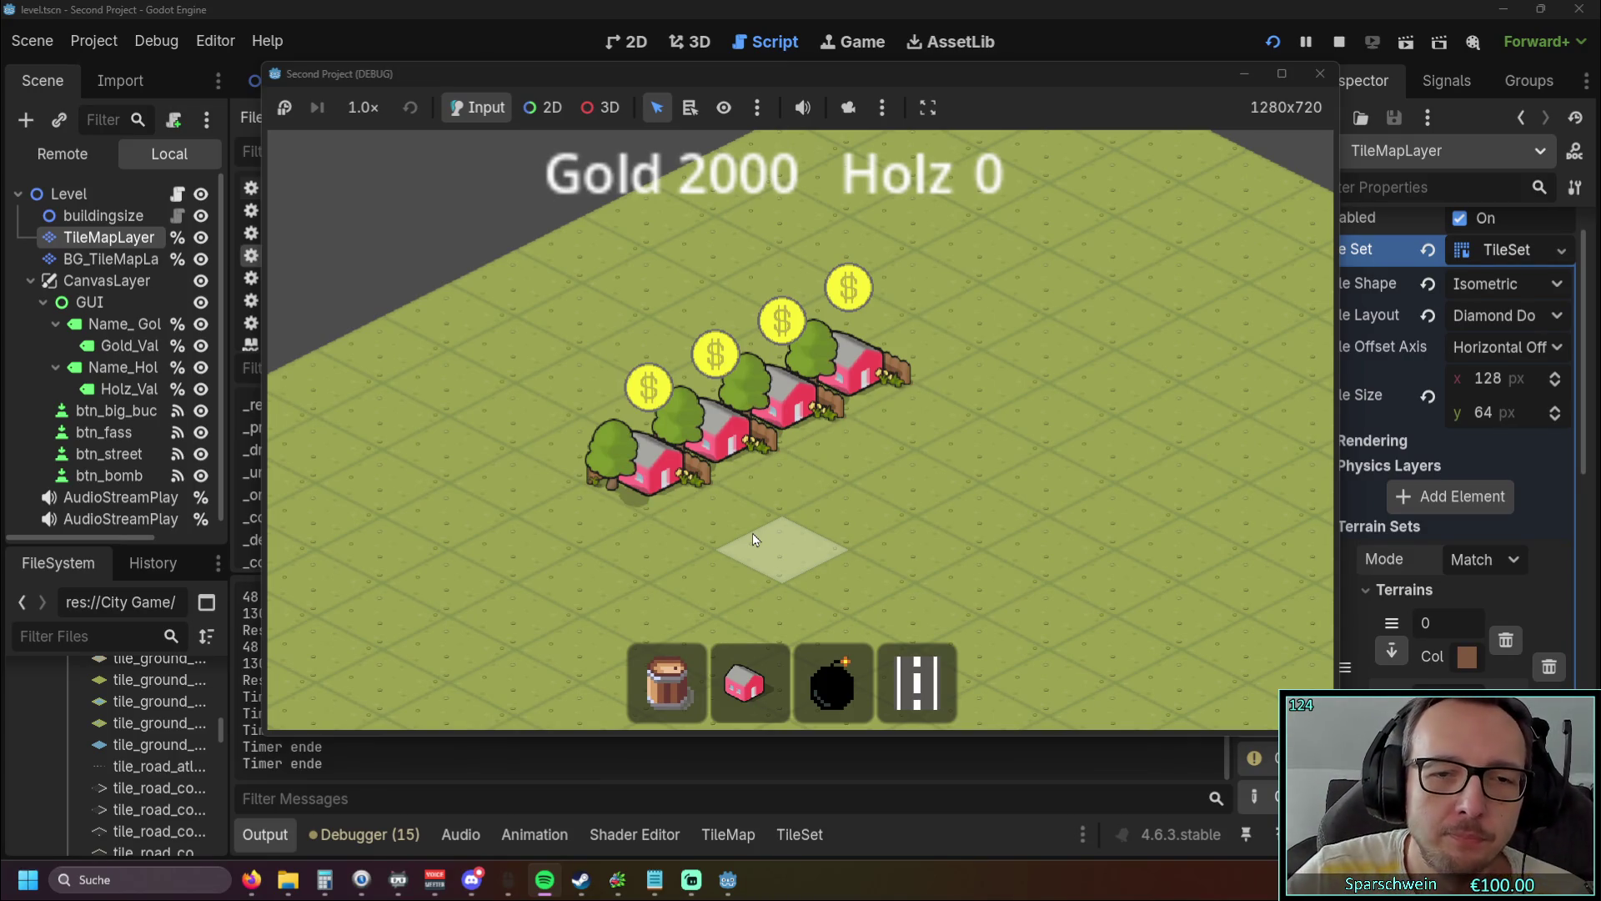
Step: Lay a long road up-right alongside the row of houses and collect their gold, reaching 2020
click(917, 683)
click(604, 567)
mouse_move(604, 567)
mouse_down()
mouse_move(984, 382)
mouse_move(916, 417)
mouse_up()
click(634, 454)
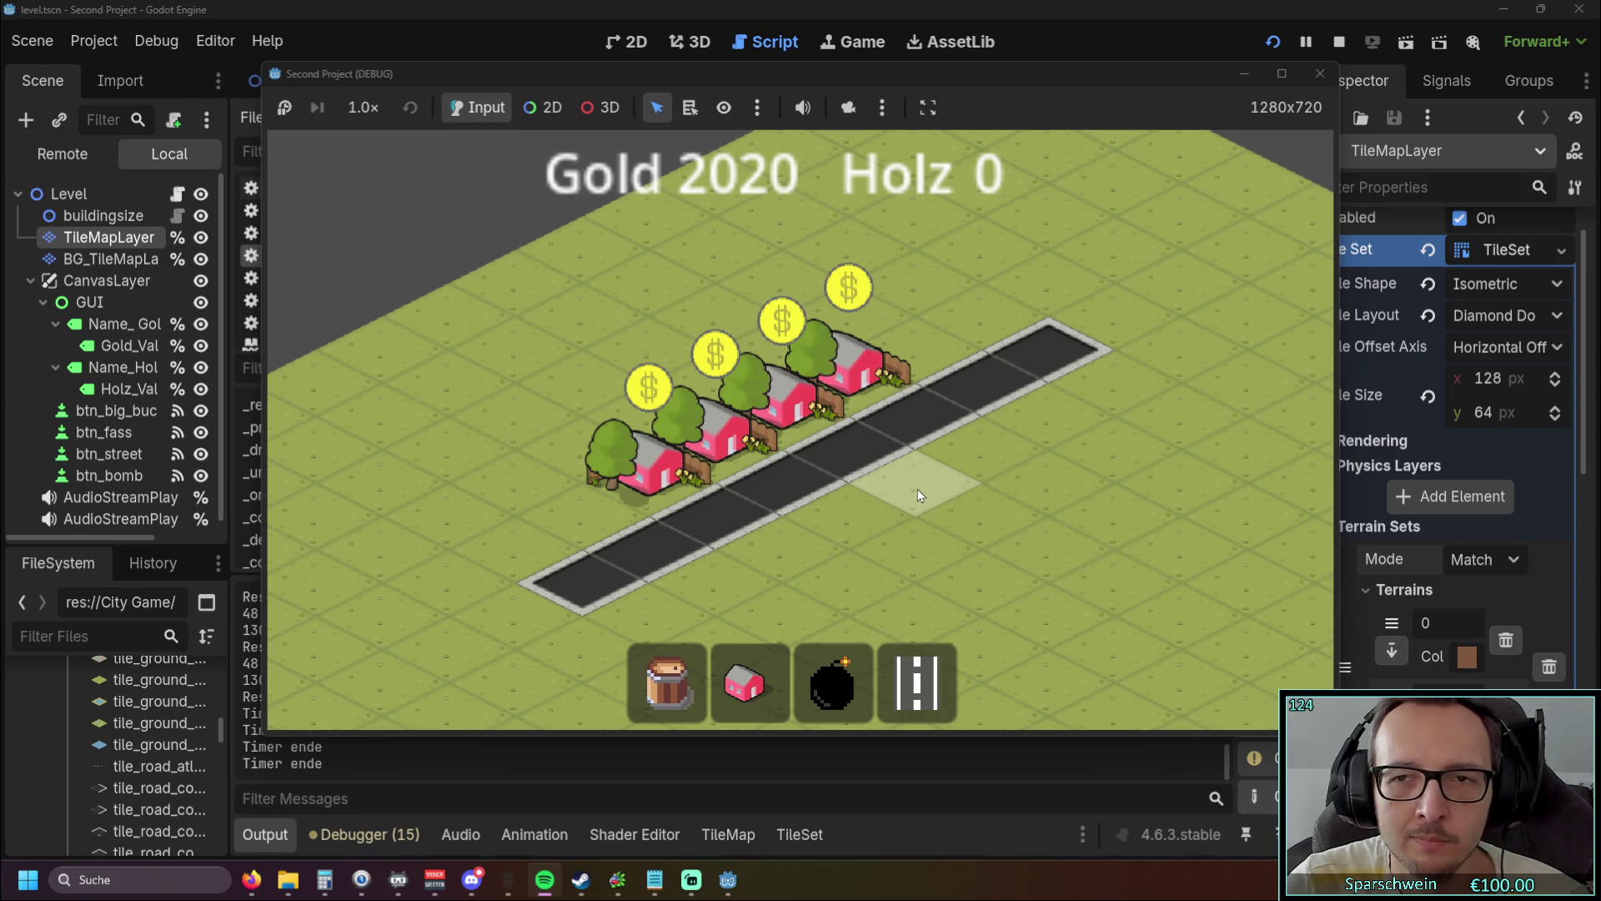
Step: Stop the running game and scroll down through the level.gd script
click(1320, 74)
scroll(957, 463, down, 4)
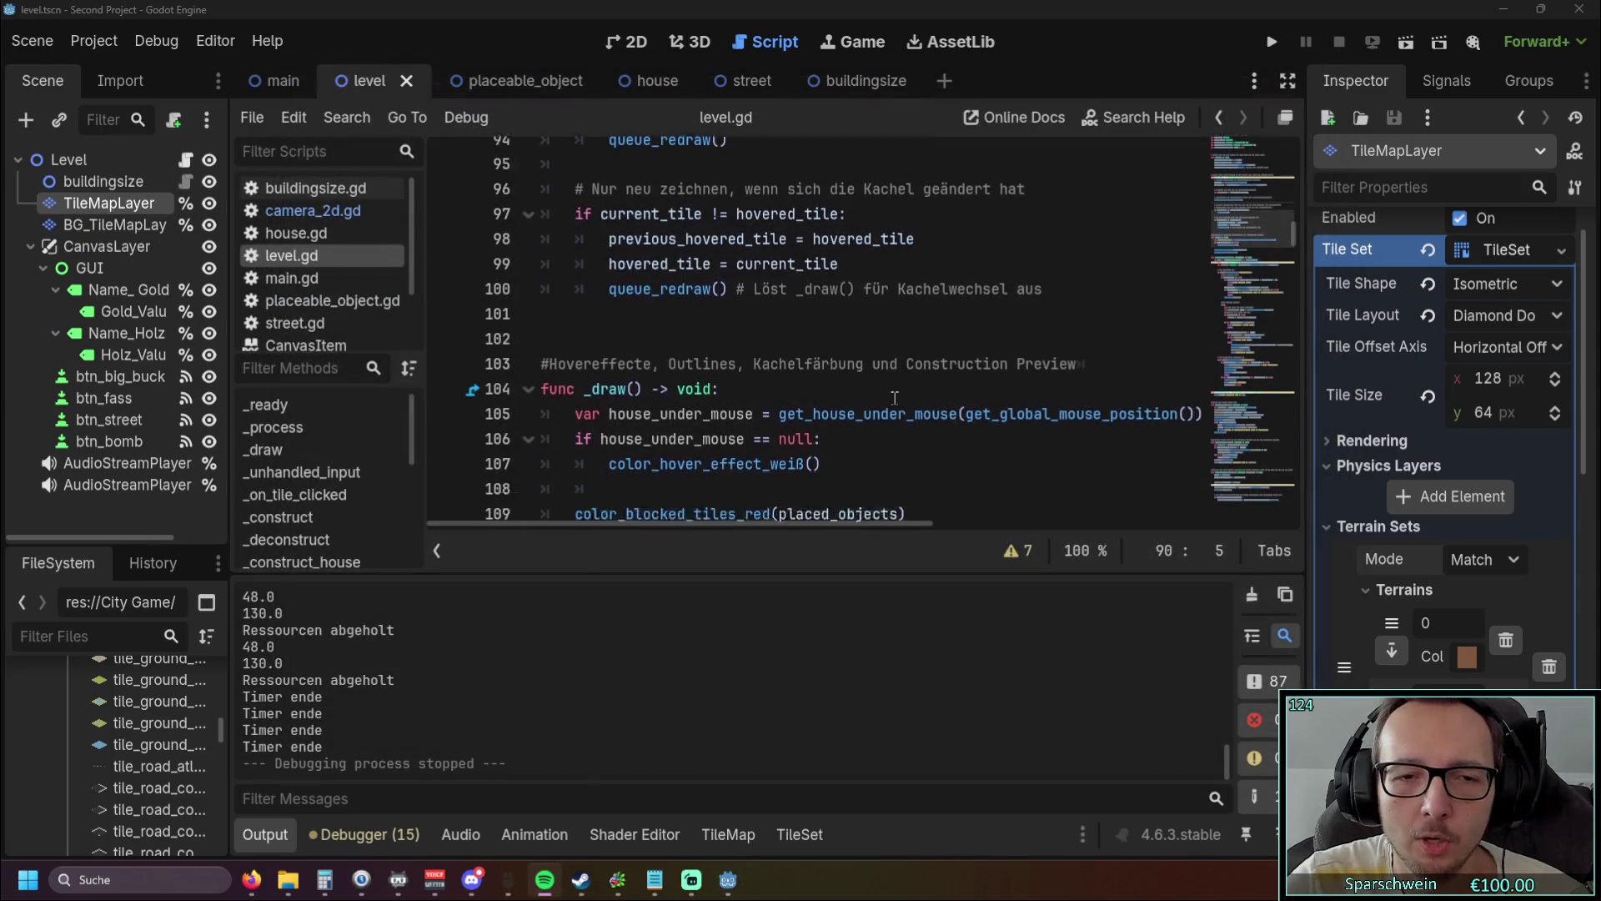
scroll(925, 433, up, 4)
scroll(892, 402, down, 9)
scroll(892, 402, down, 20)
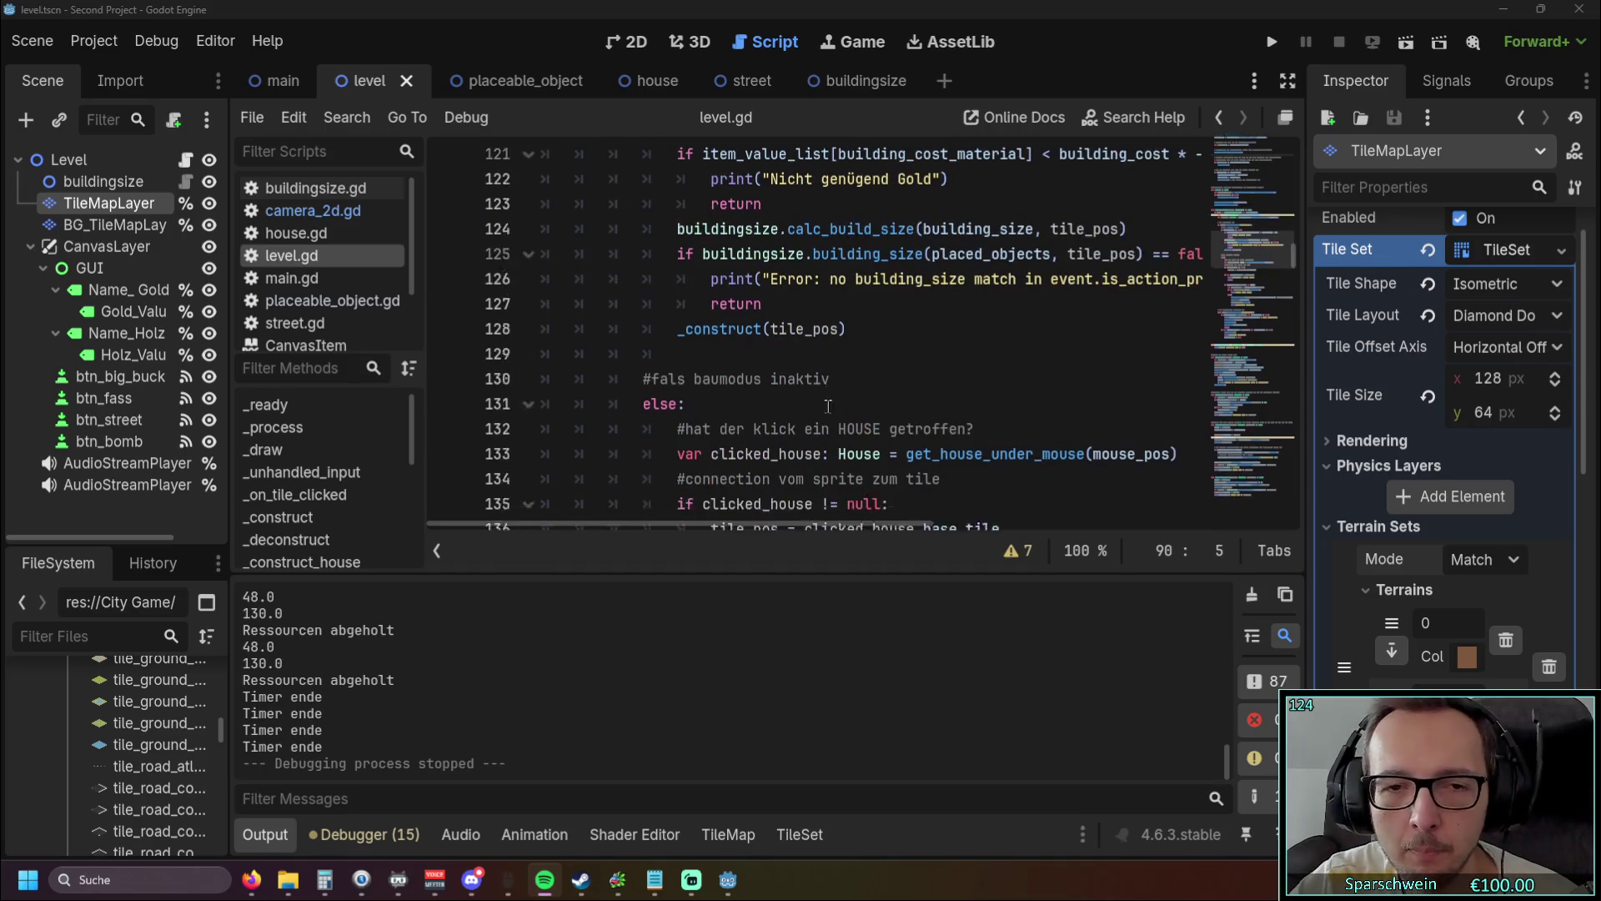
scroll(832, 377, down, 20)
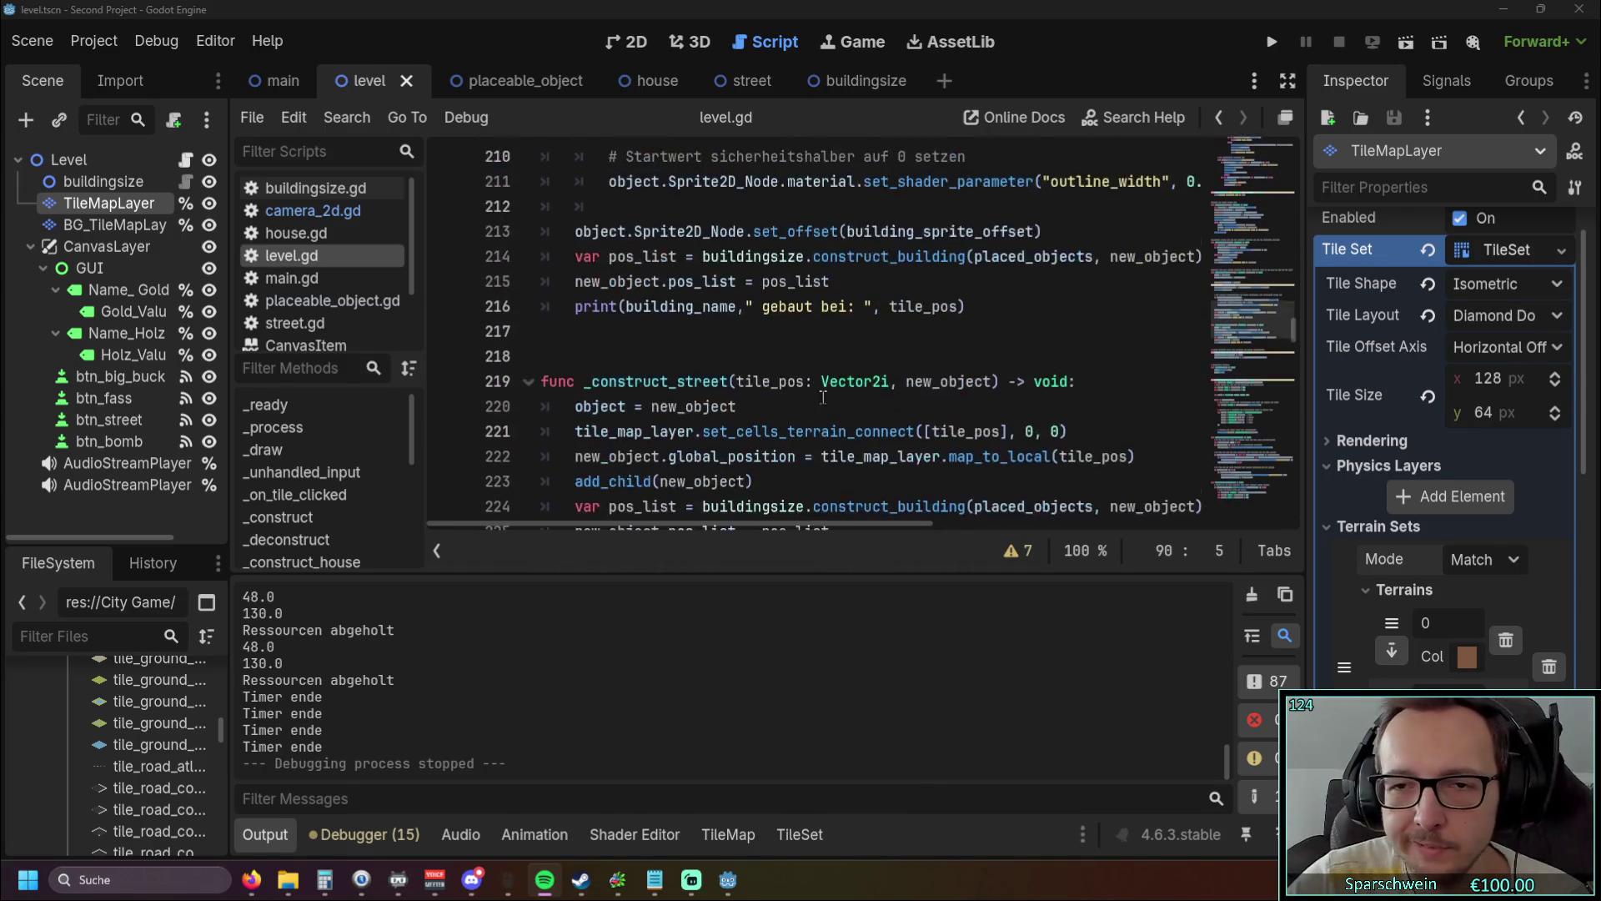
scroll(789, 417, down, 20)
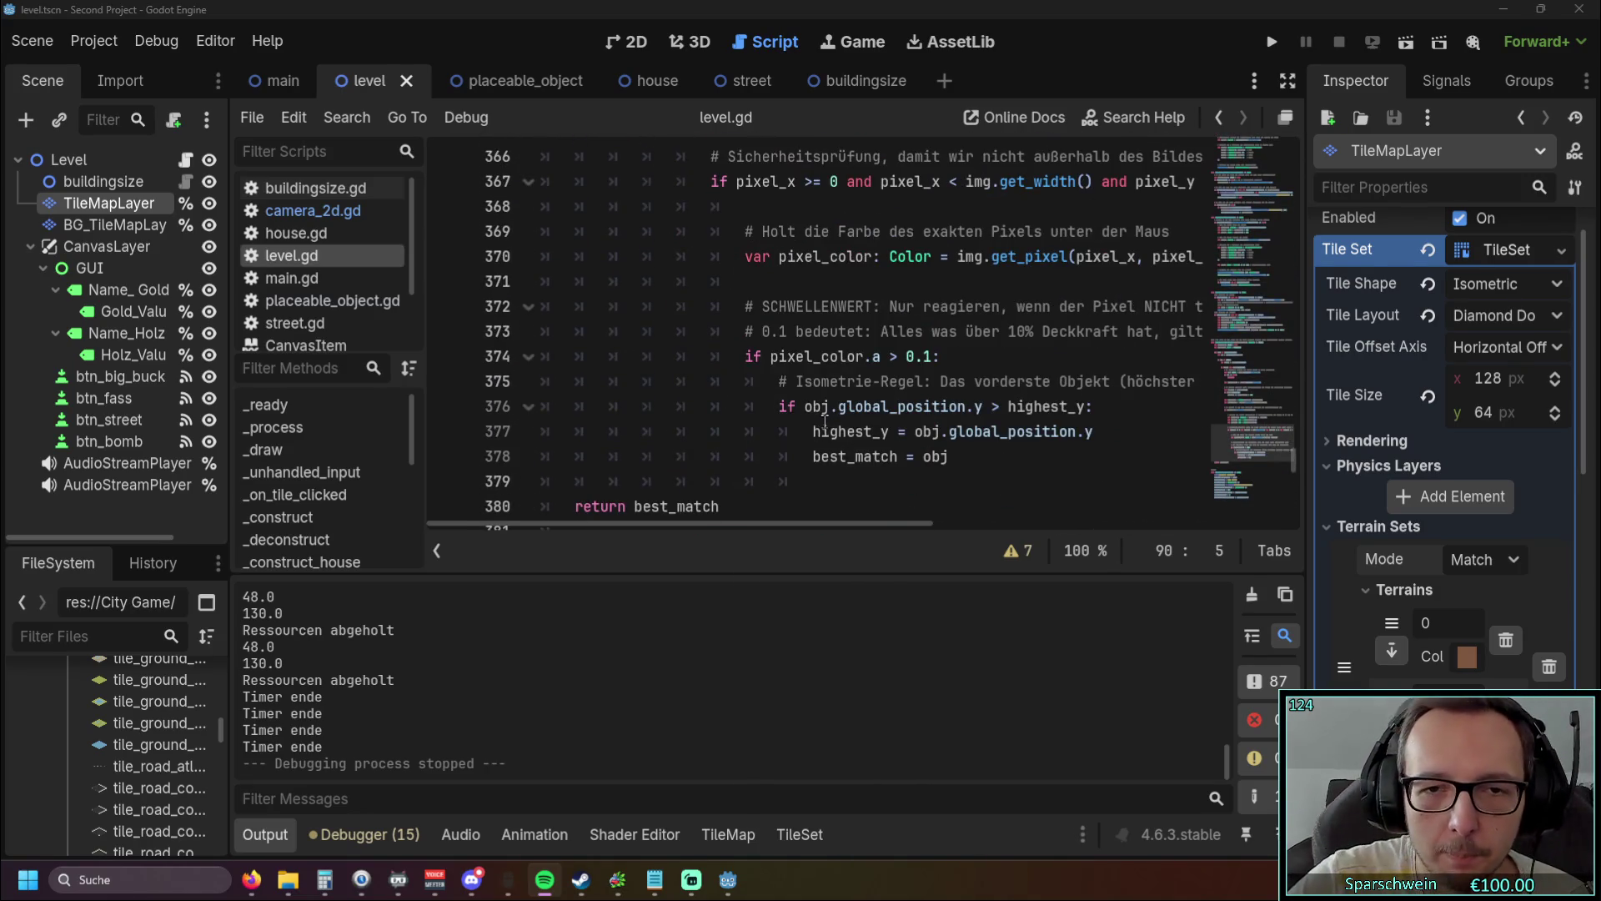
Step: Reach the _on_btn_street_pressed handler, then bring up the to-do notes and position them
scroll(828, 425, up, 2)
scroll(826, 421, down, 8)
scroll(825, 422, up, 6)
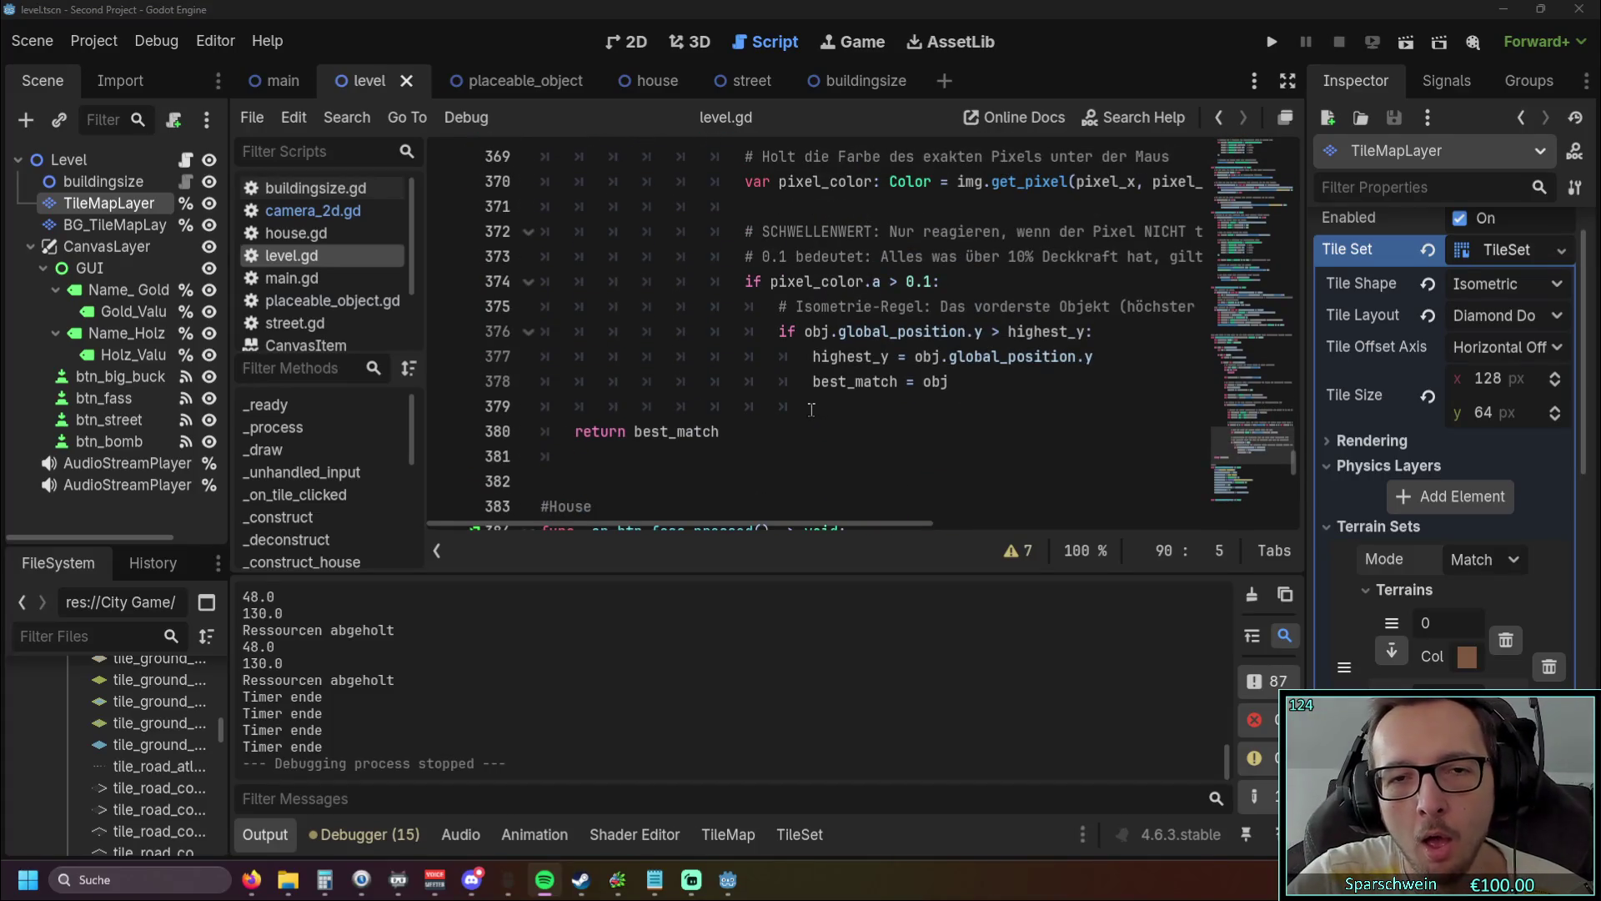
scroll(811, 408, down, 13)
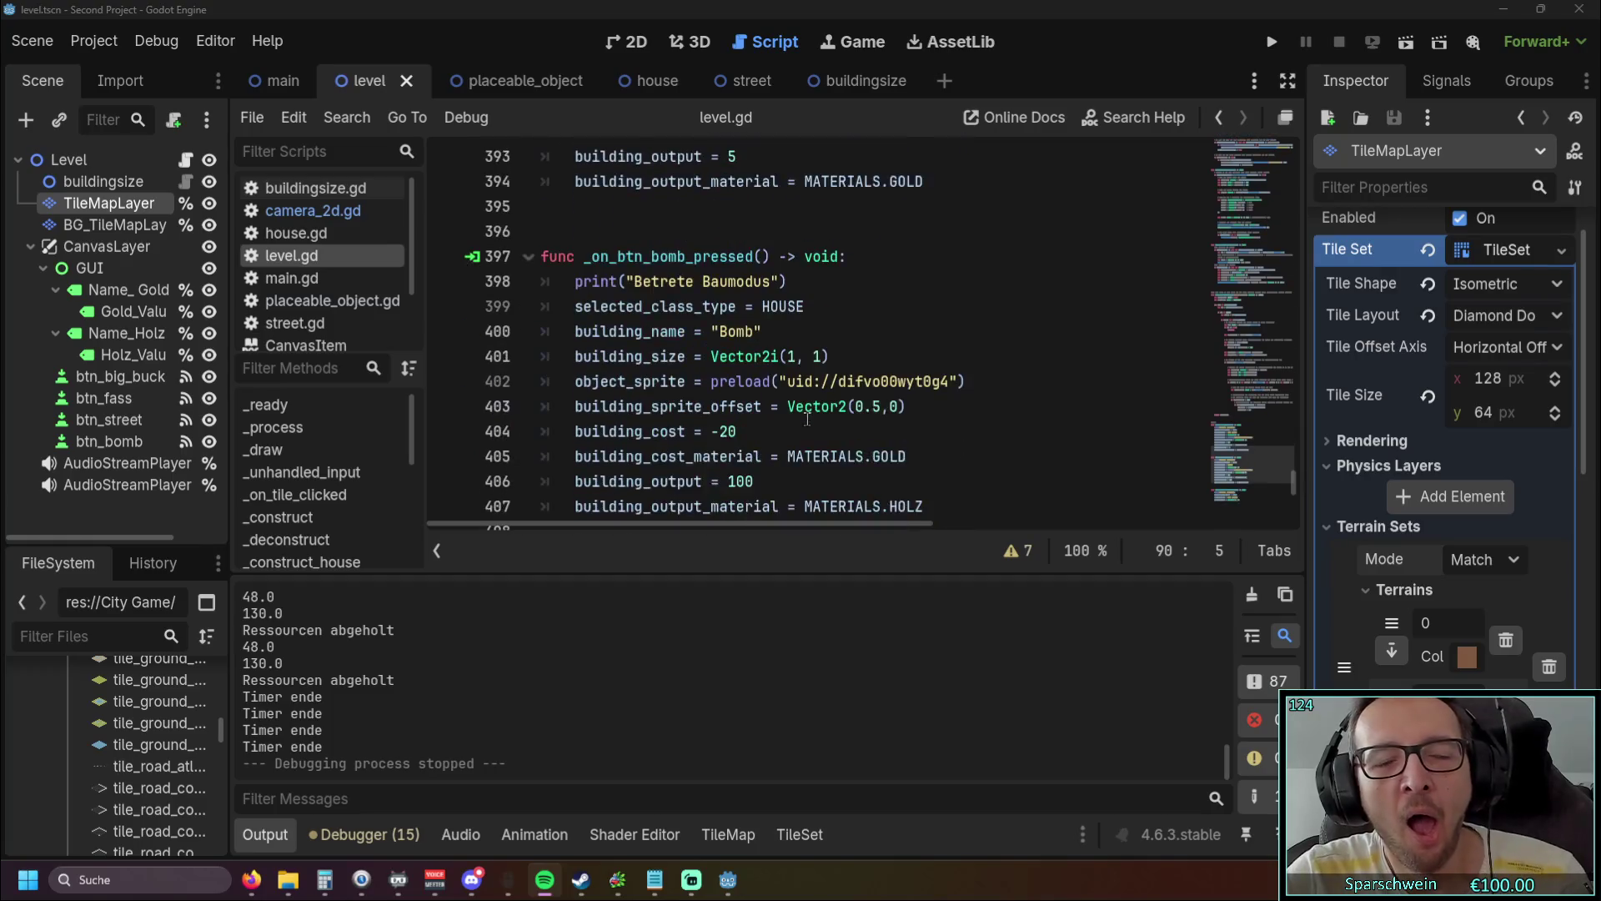
scroll(804, 427, down, 3)
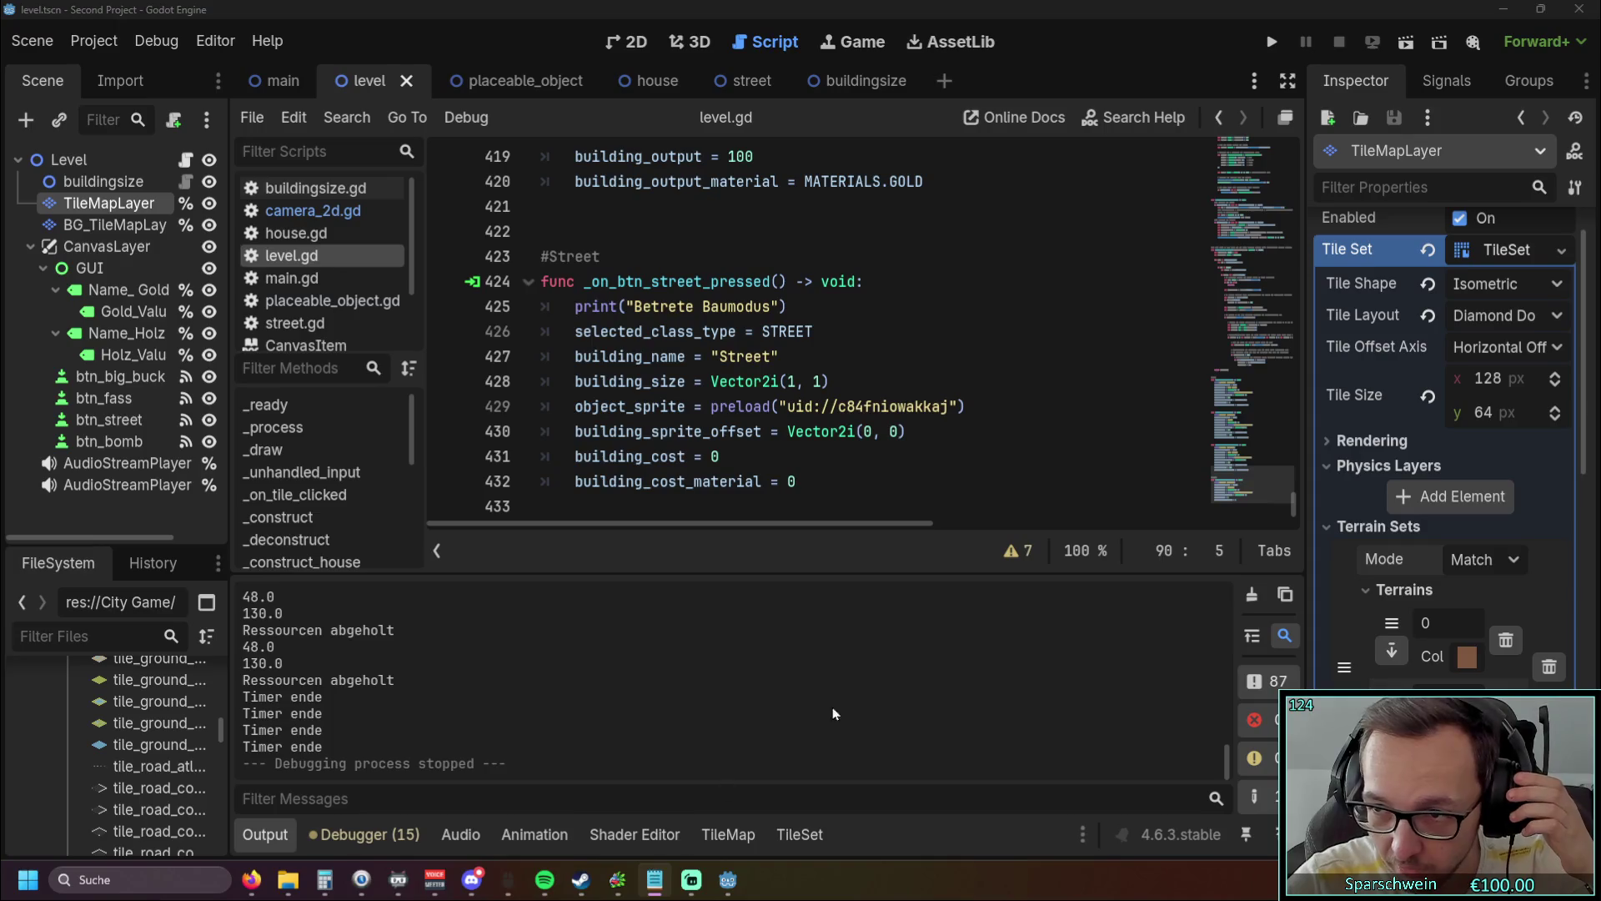
click(655, 880)
mouse_move(1163, 130)
mouse_down()
mouse_move(973, 102)
mouse_move(1015, 129)
mouse_up()
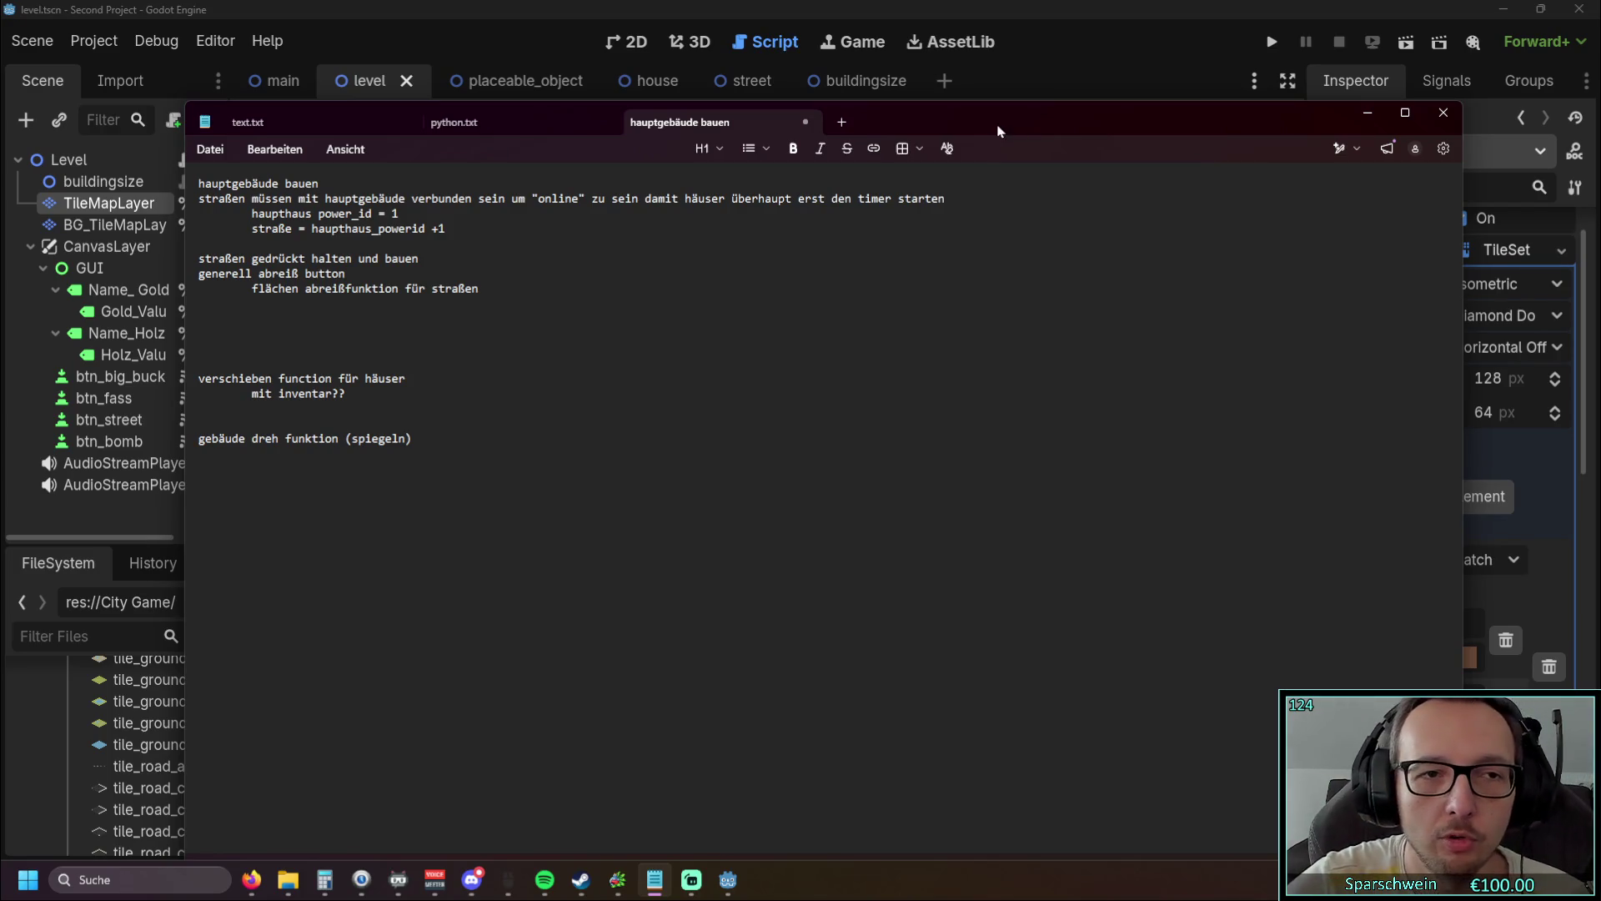
Step: Put the to-do notes away and return to Godot Engine
click(1368, 112)
Step: Run the game, zoom the isometric grass map in and out with the wheel, then close it
click(1272, 43)
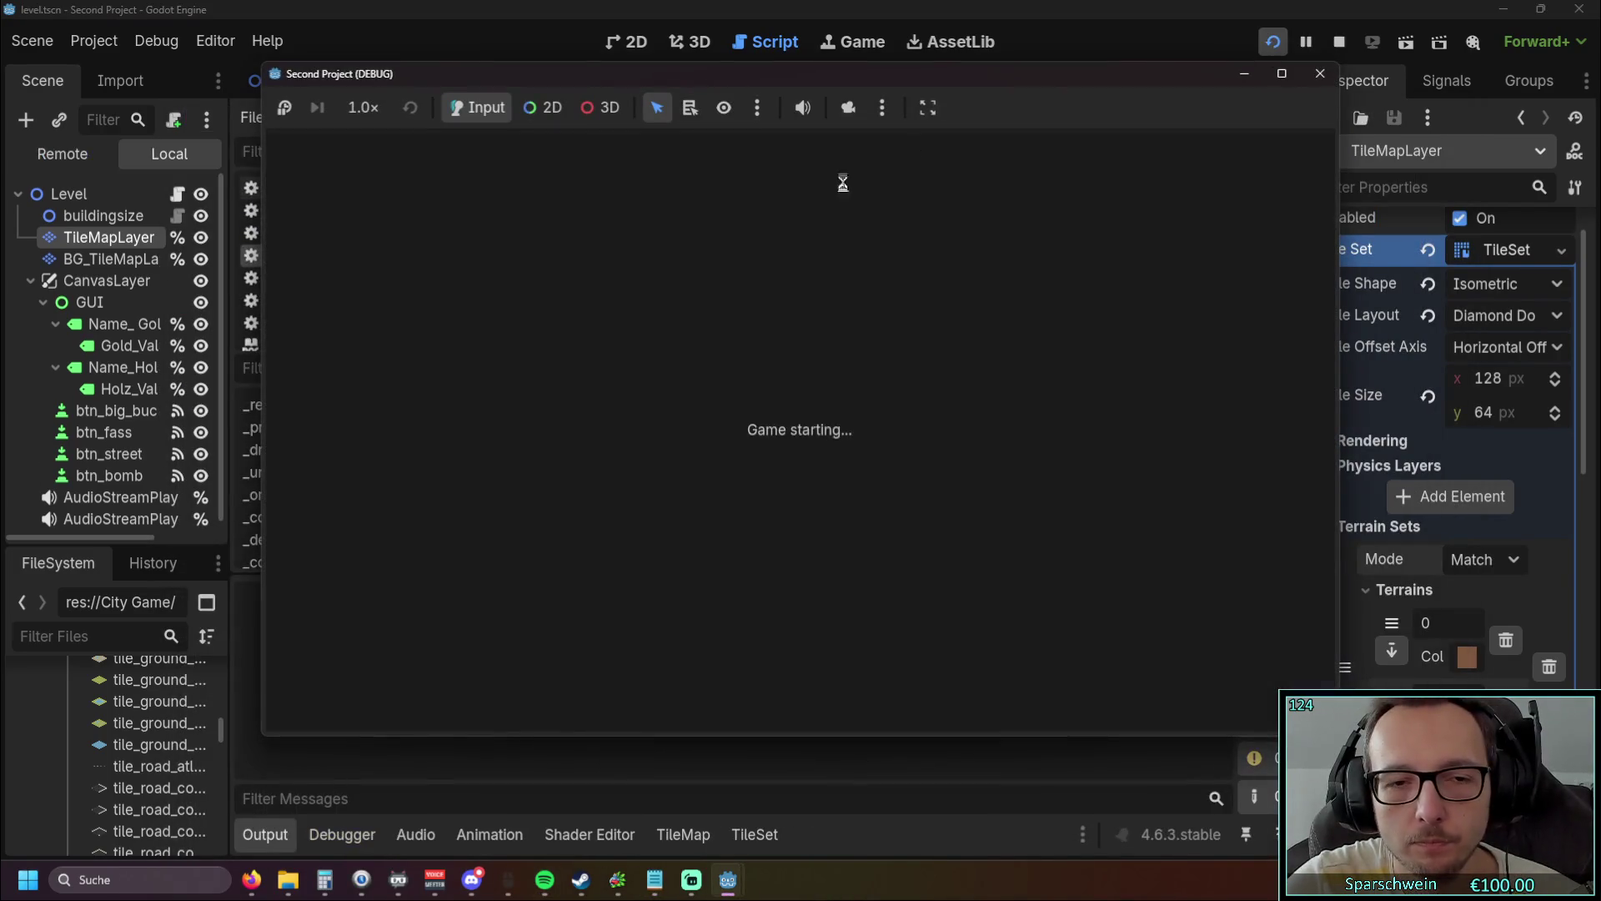
scroll(649, 473, down, 3)
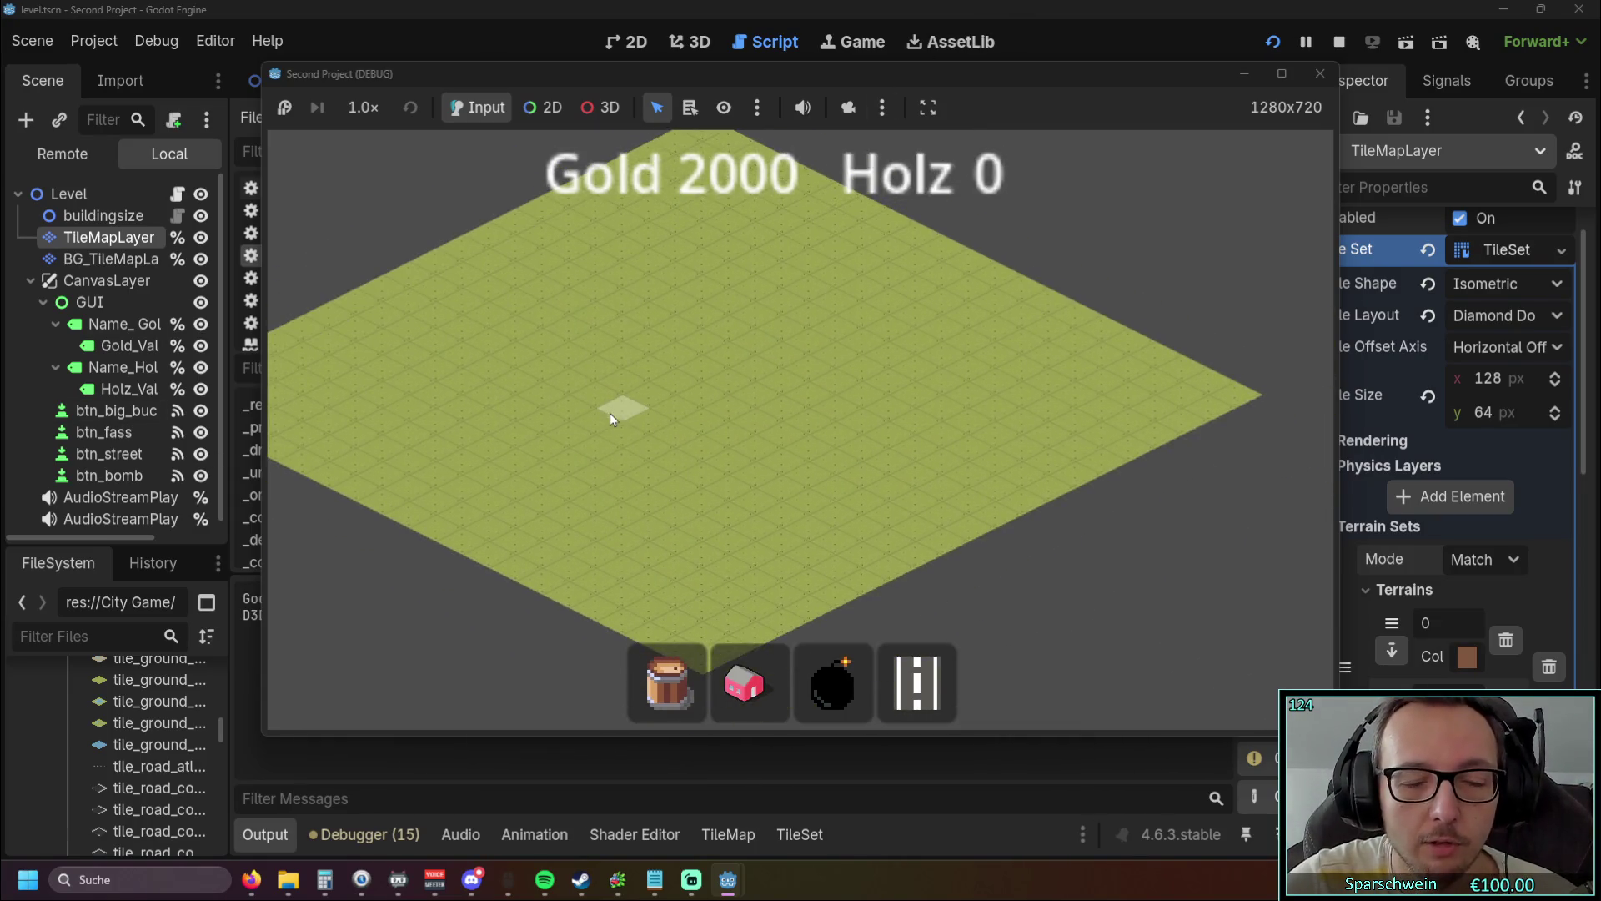
scroll(731, 460, up, 2)
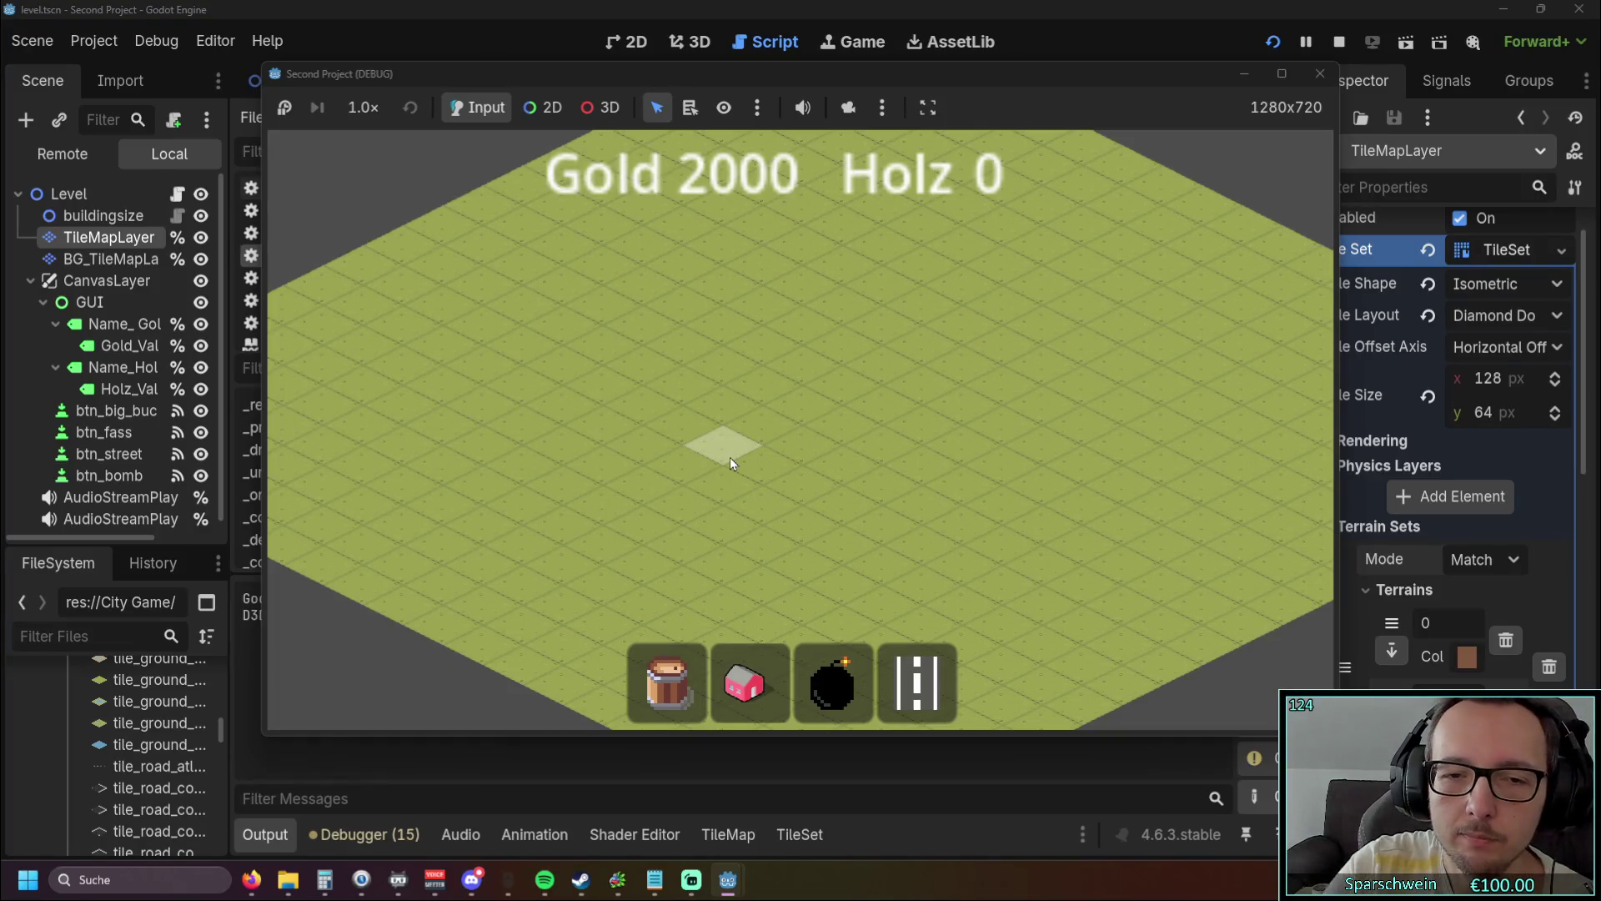
scroll(734, 458, down, 2)
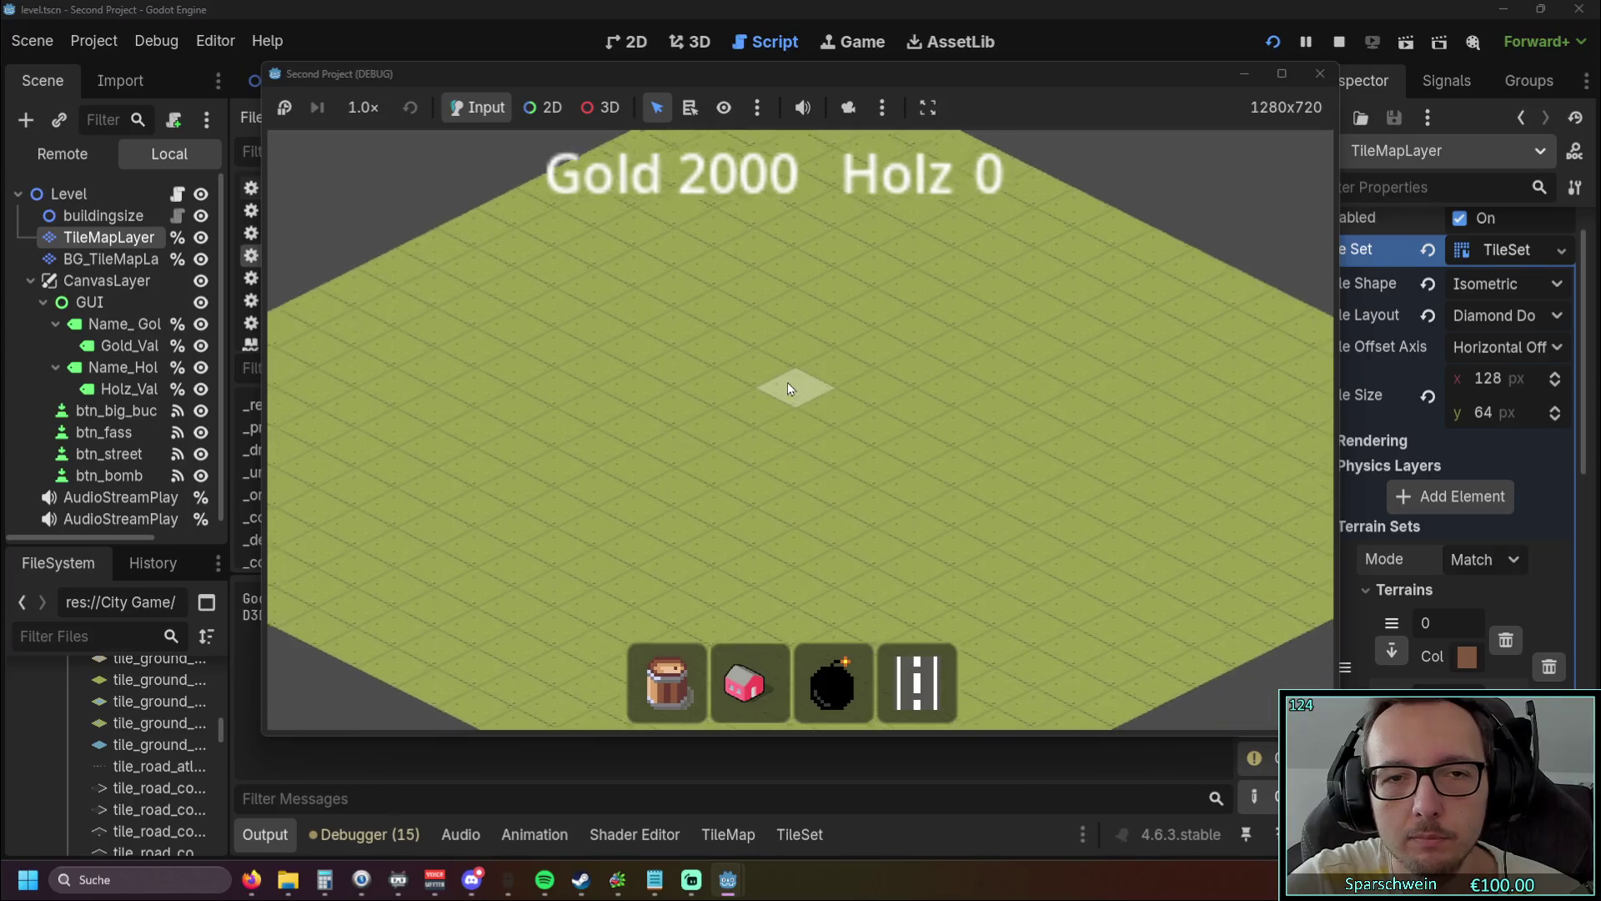
scroll(809, 383, up, 2)
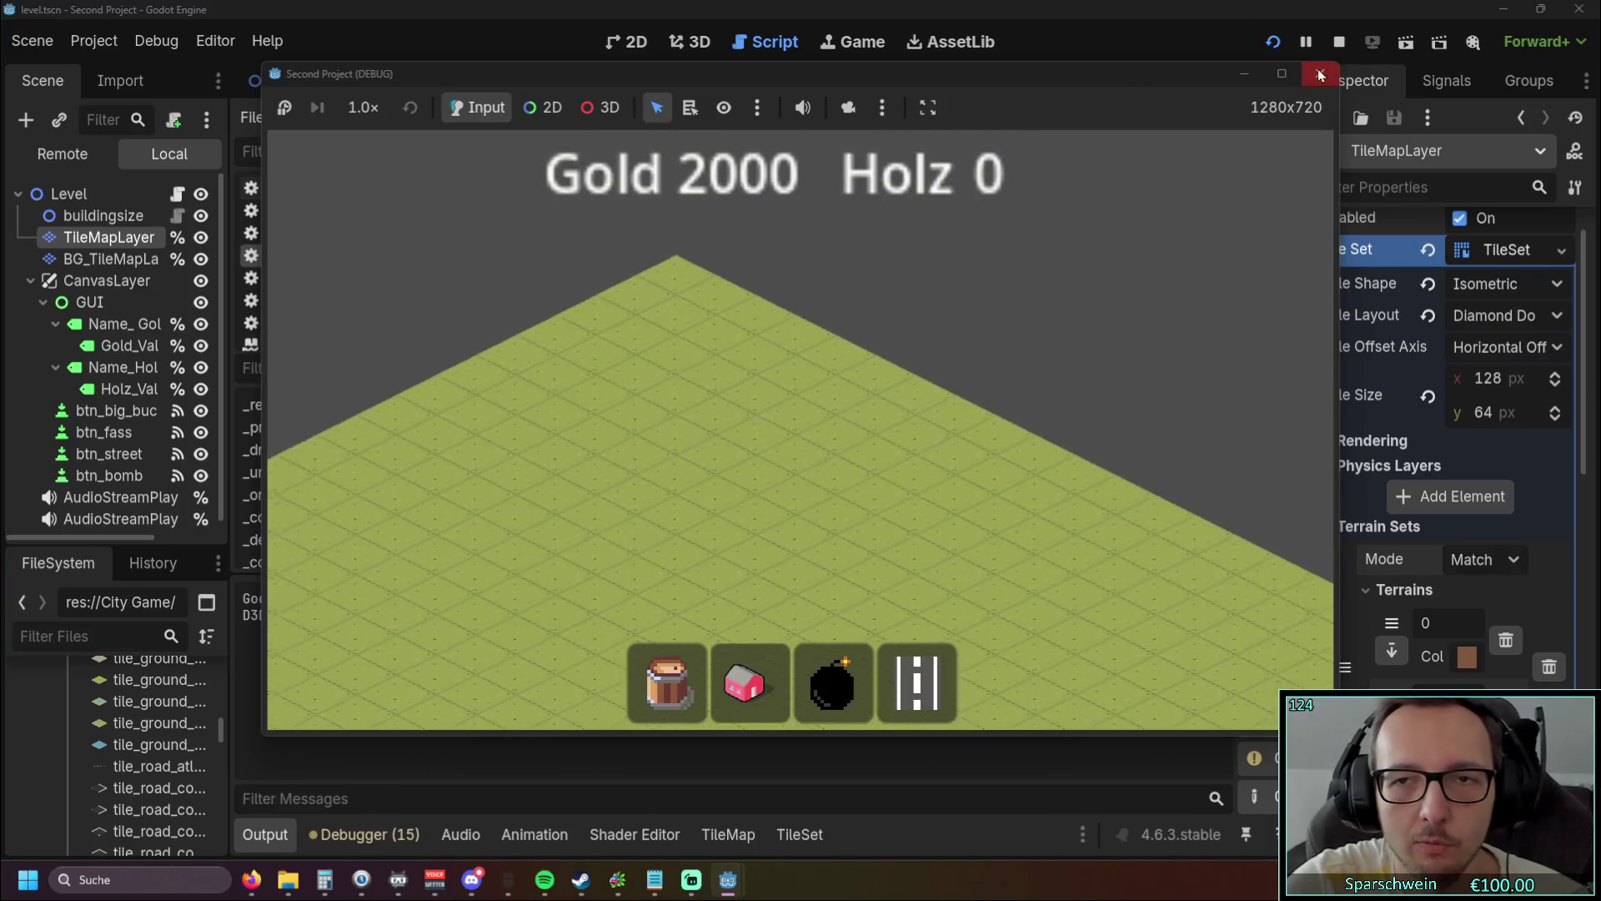
key(F8)
scroll(813, 371, up, 3)
scroll(800, 367, down, 2)
scroll(792, 361, up, 20)
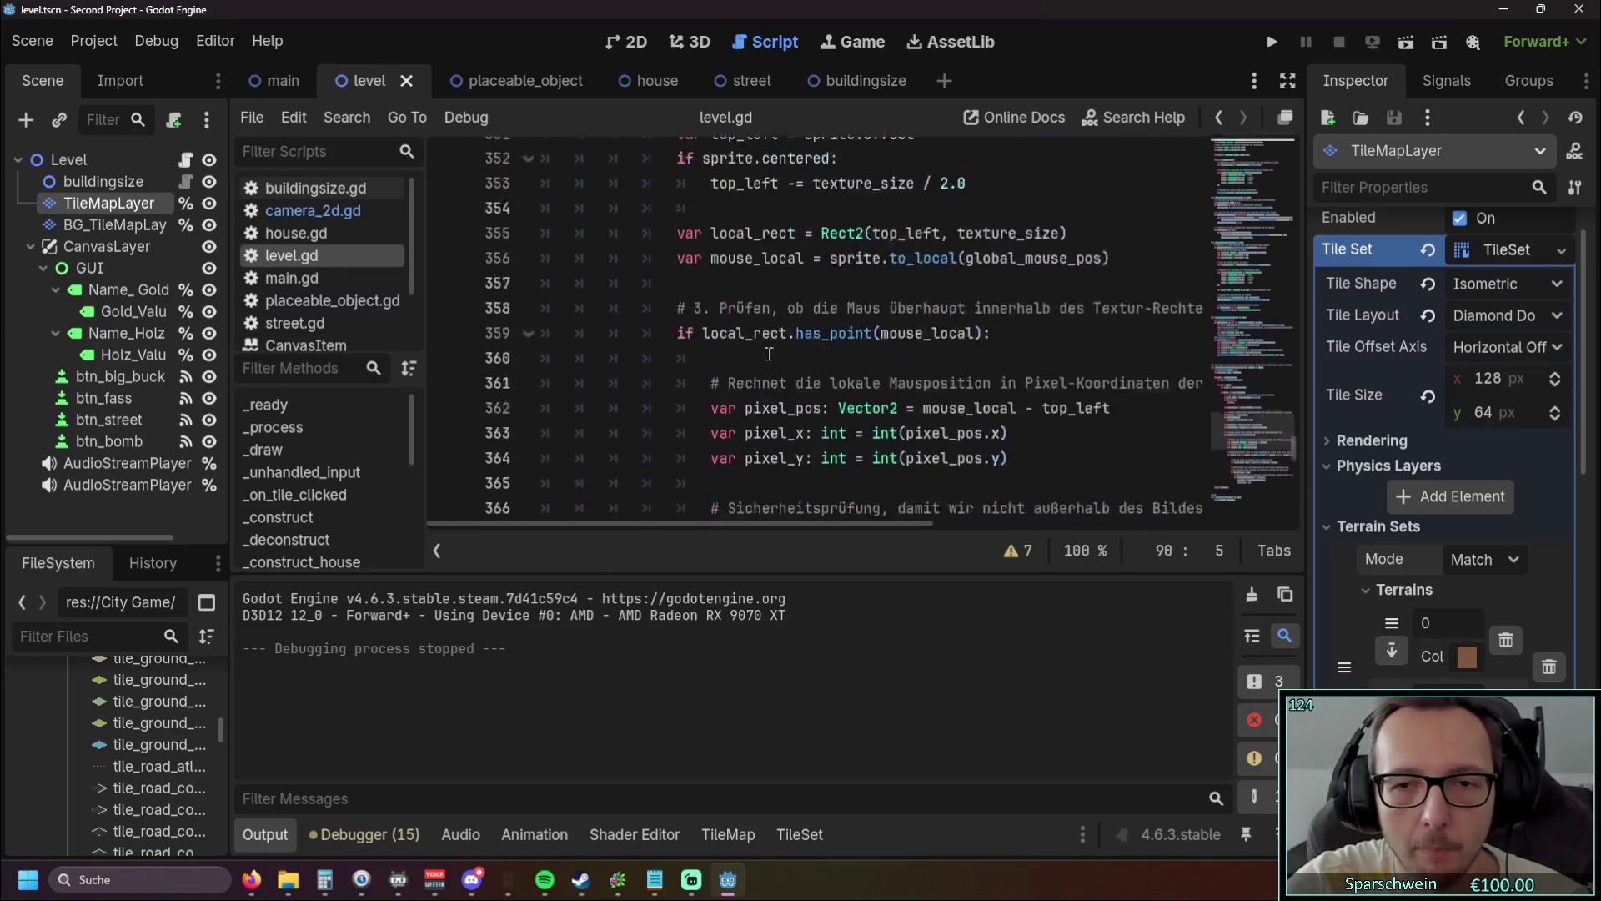
scroll(768, 353, up, 20)
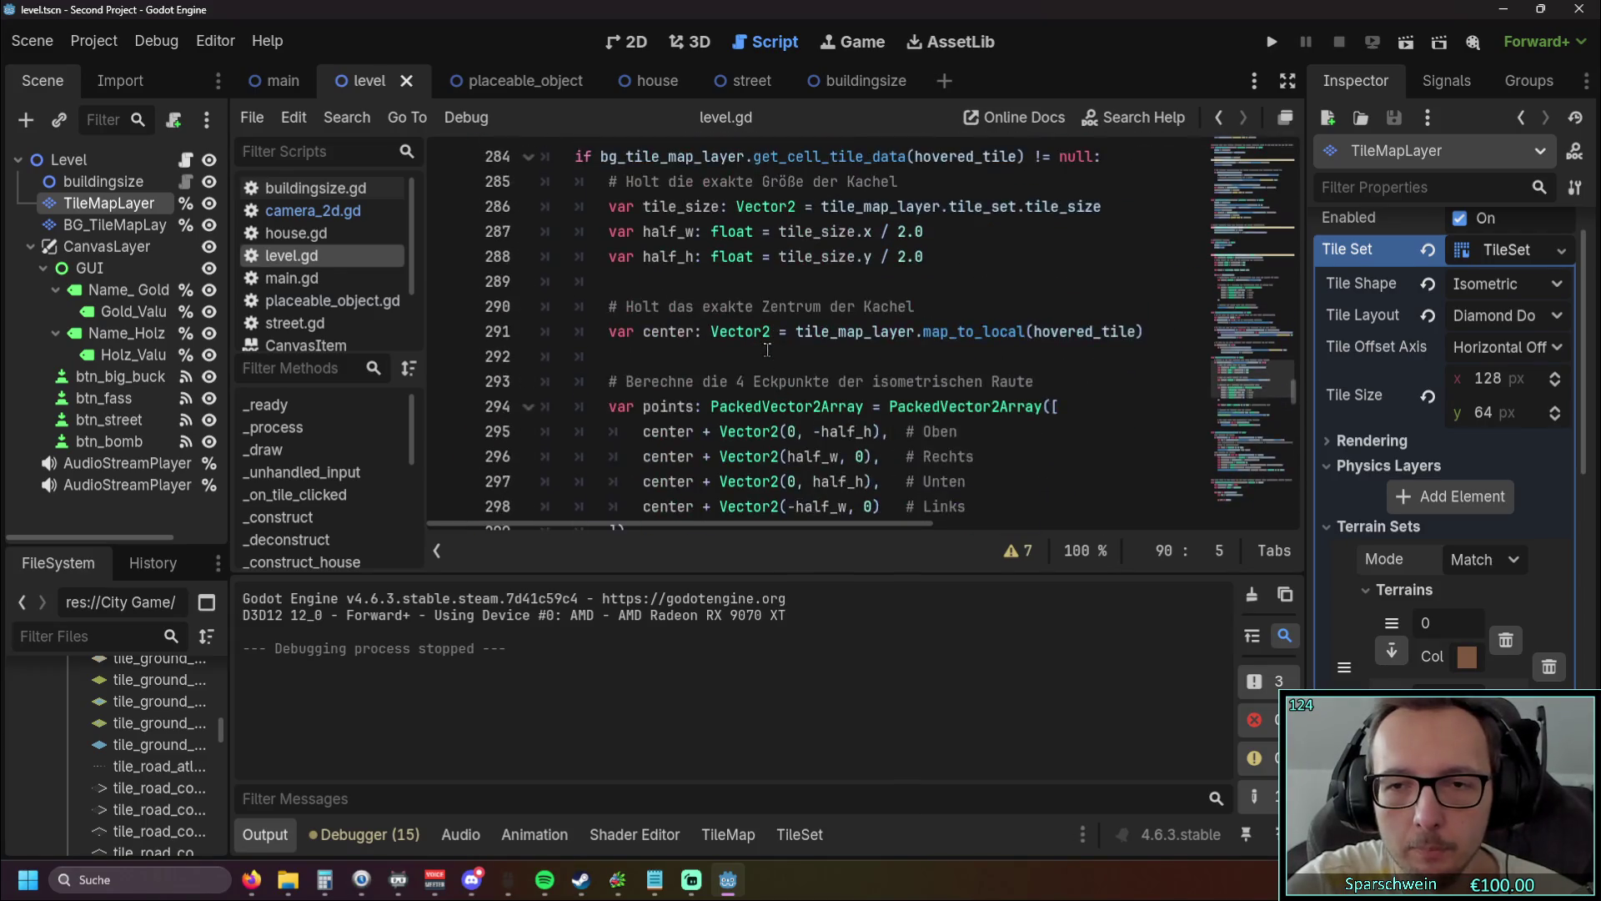
mouse_move(1284, 357)
mouse_down()
mouse_move(1306, 117)
mouse_move(1268, 217)
mouse_move(1279, 119)
mouse_up()
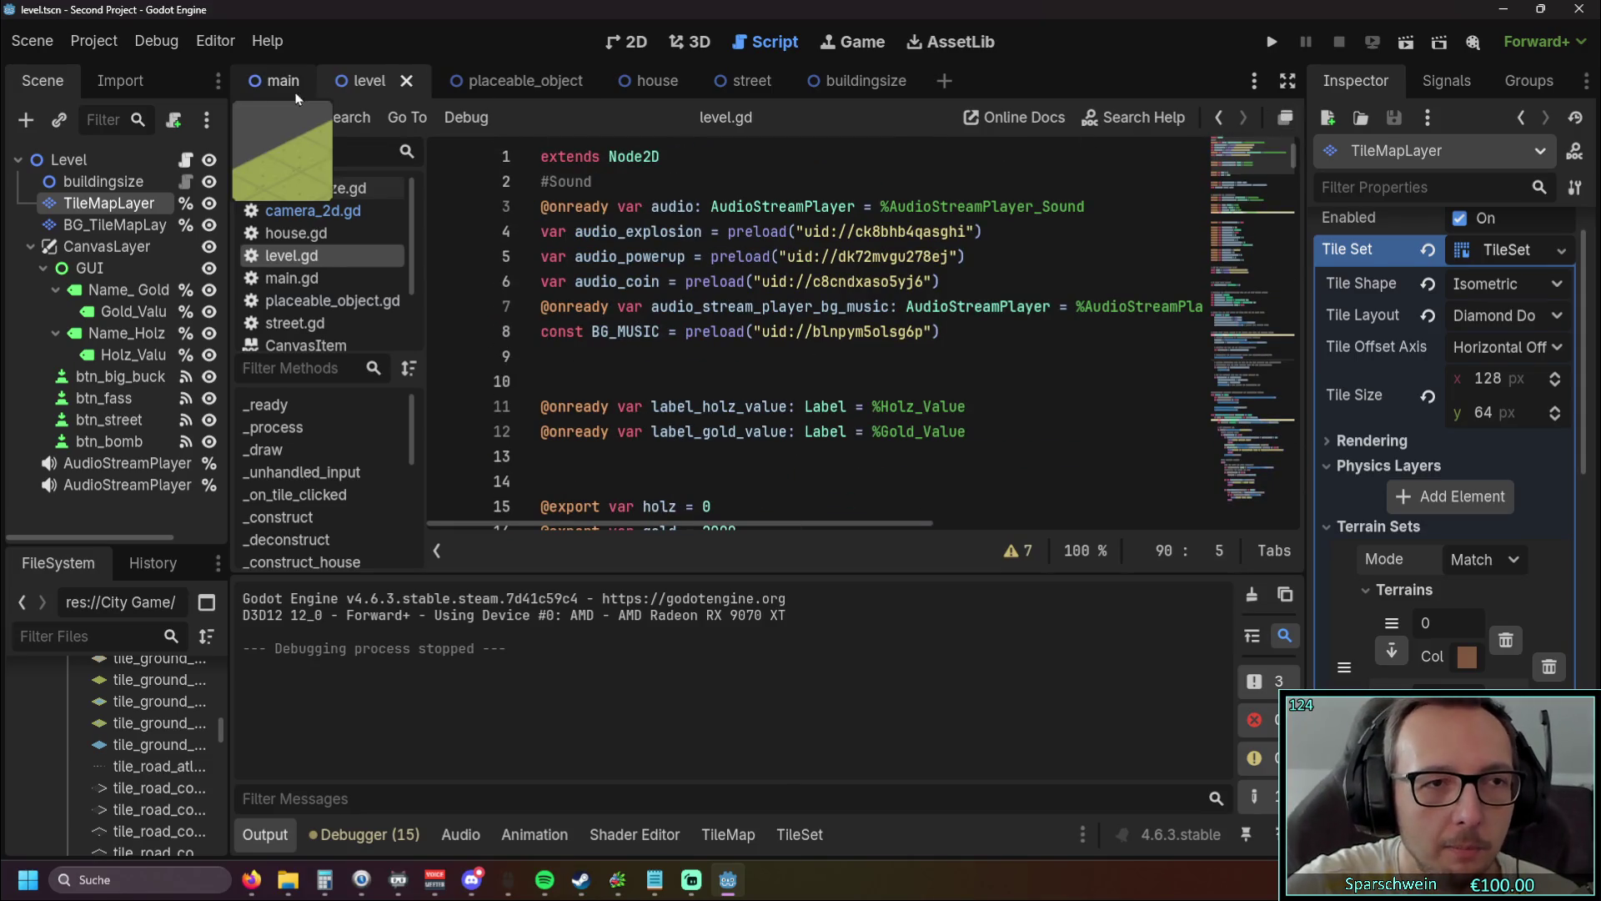
click(615, 45)
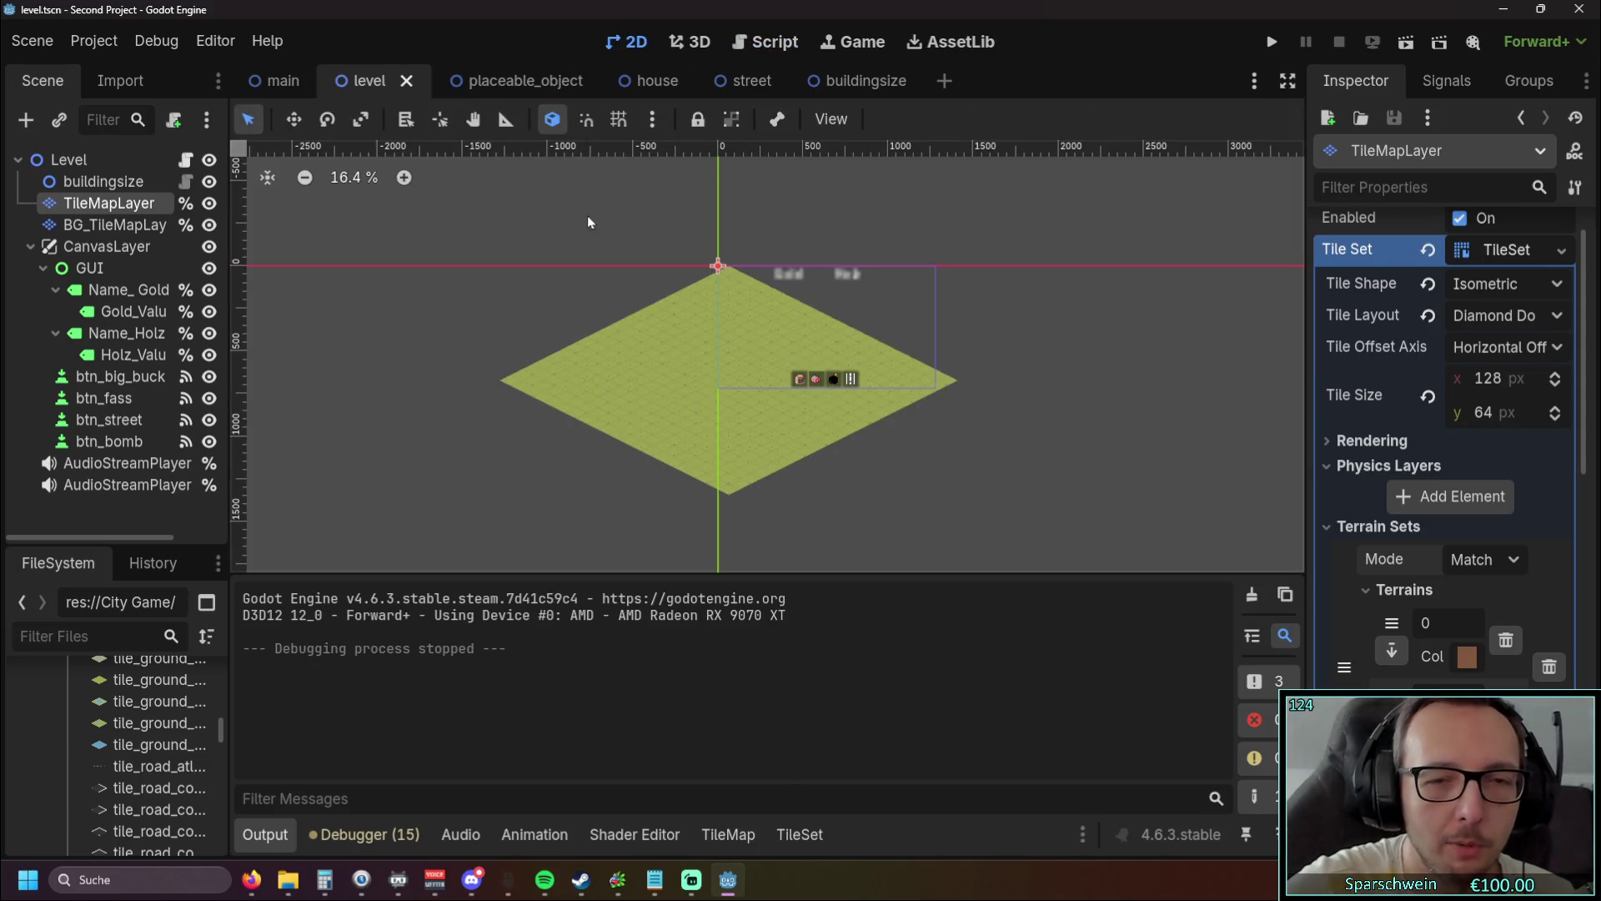
key(F5)
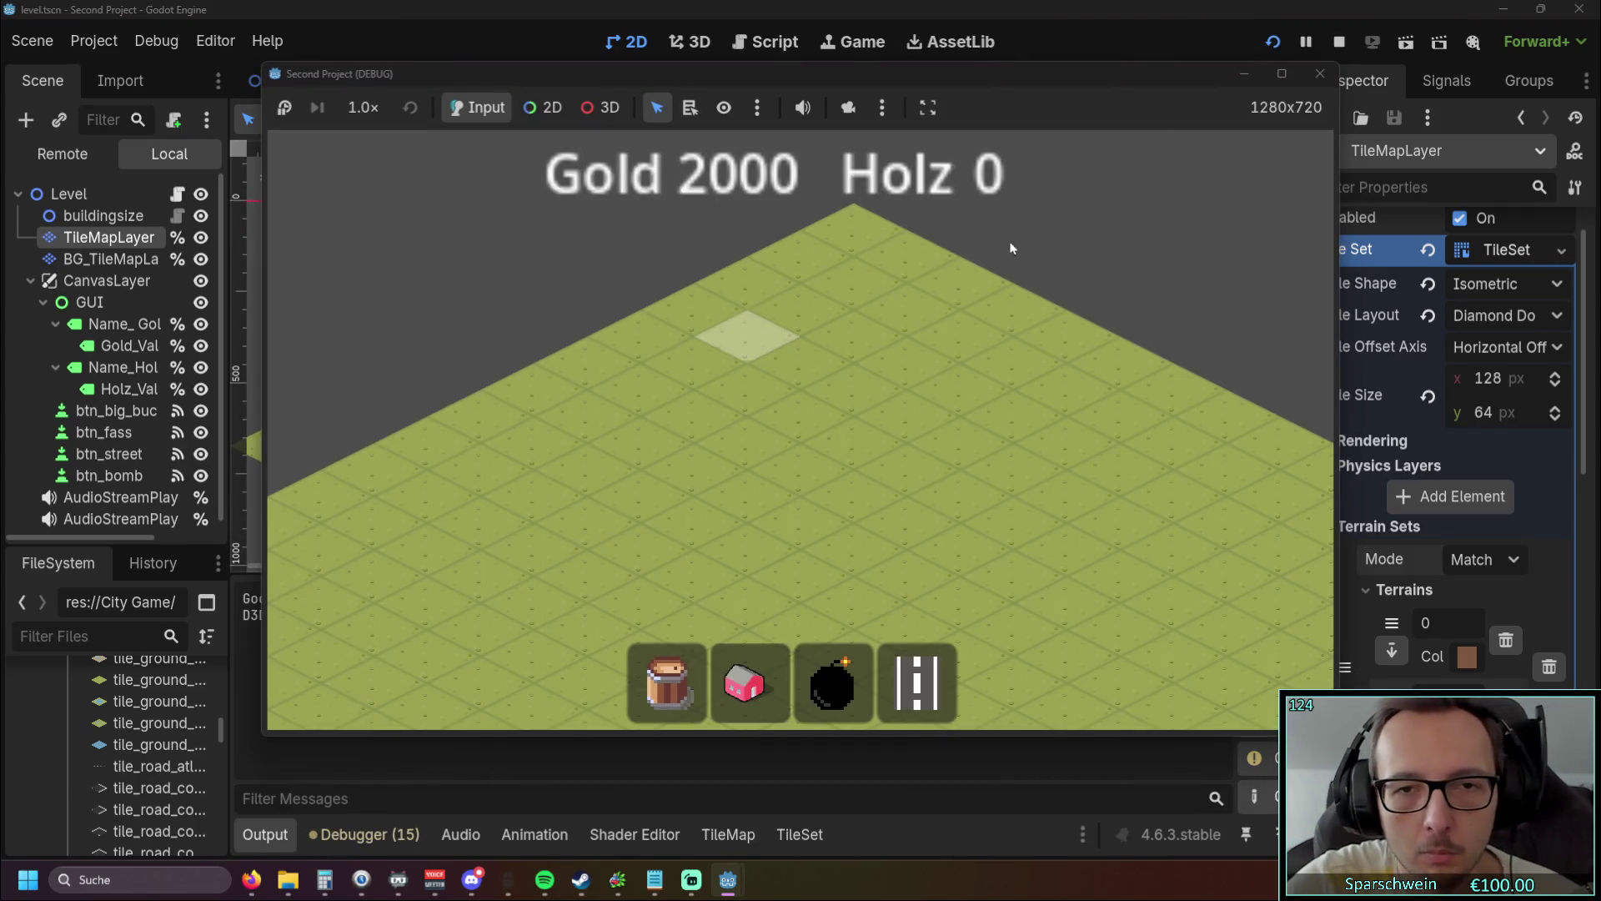
key(F8)
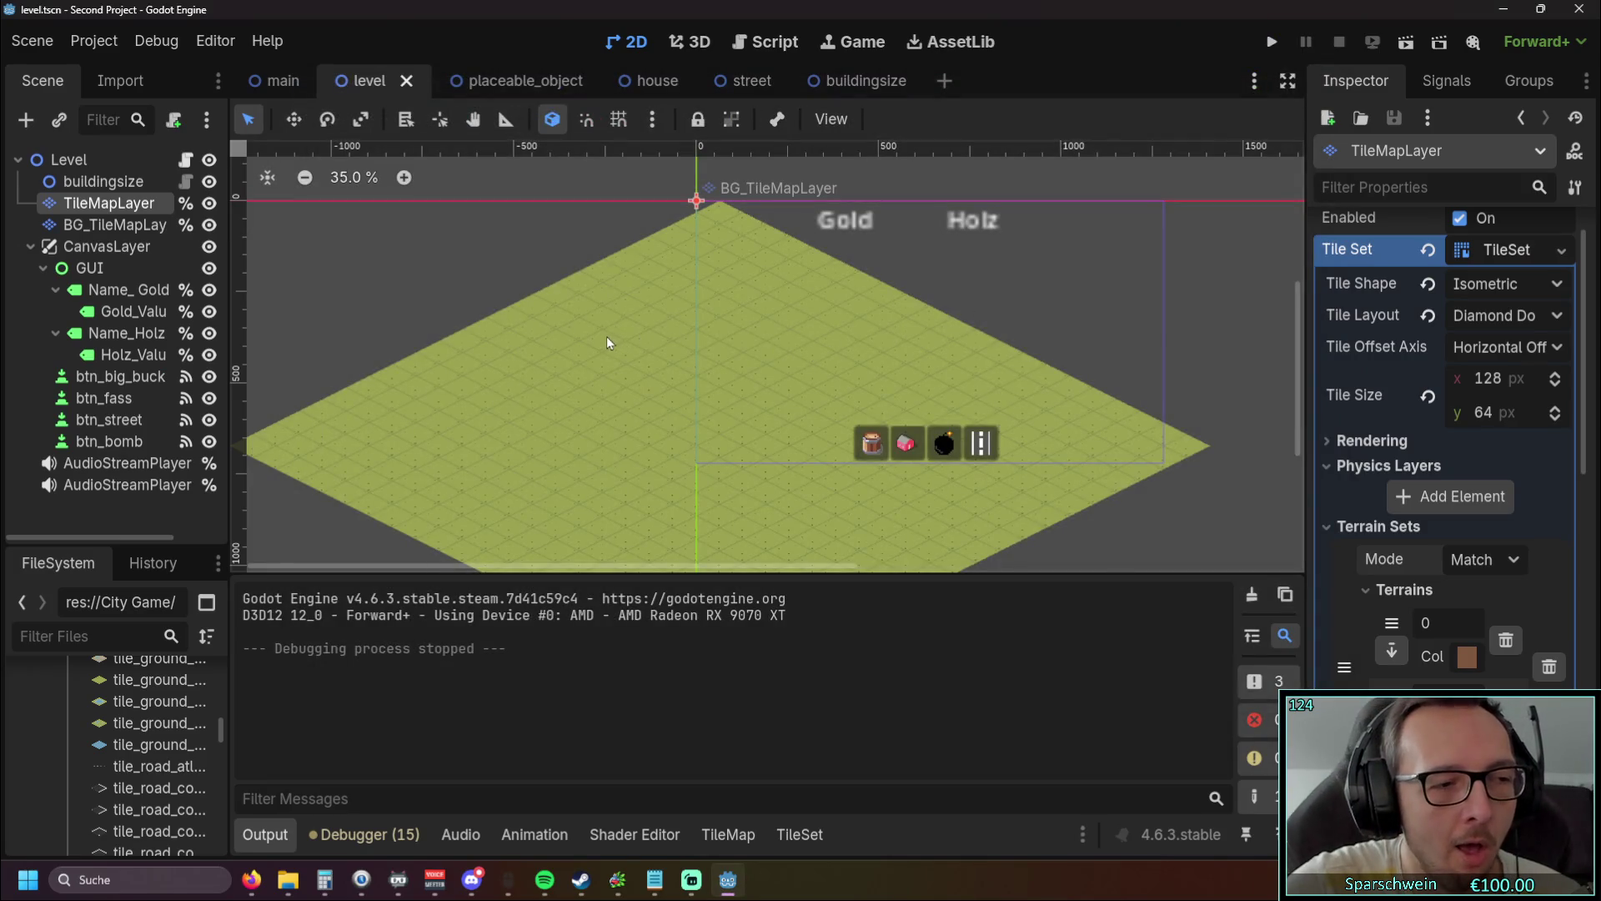
click(748, 47)
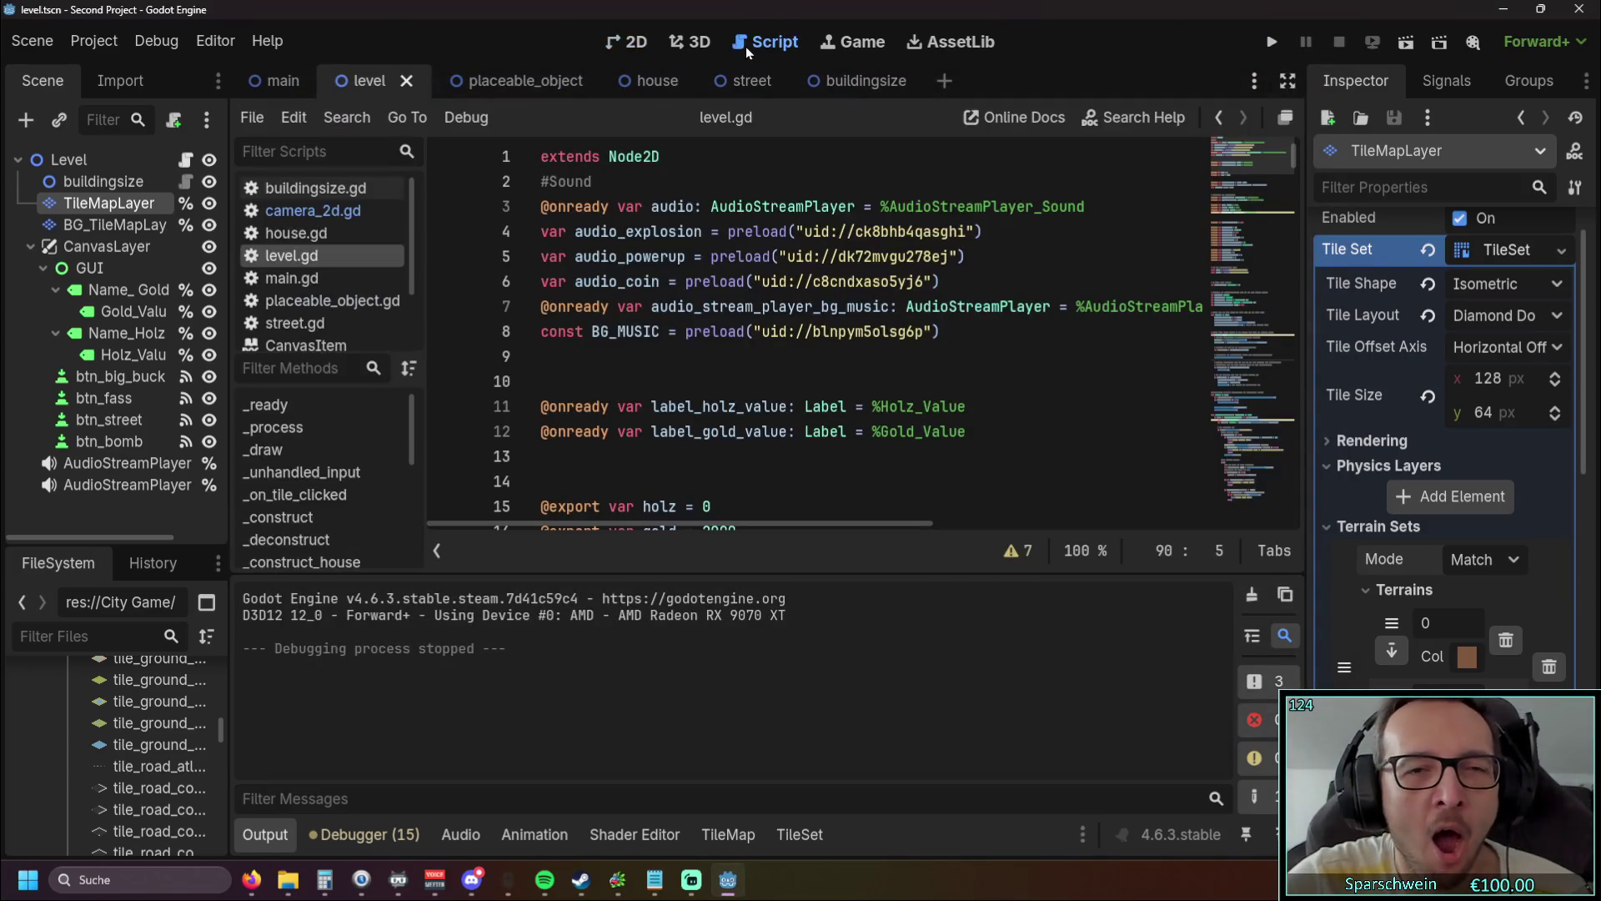
scroll(710, 317, down, 20)
scroll(710, 317, down, 20)
scroll(708, 317, down, 20)
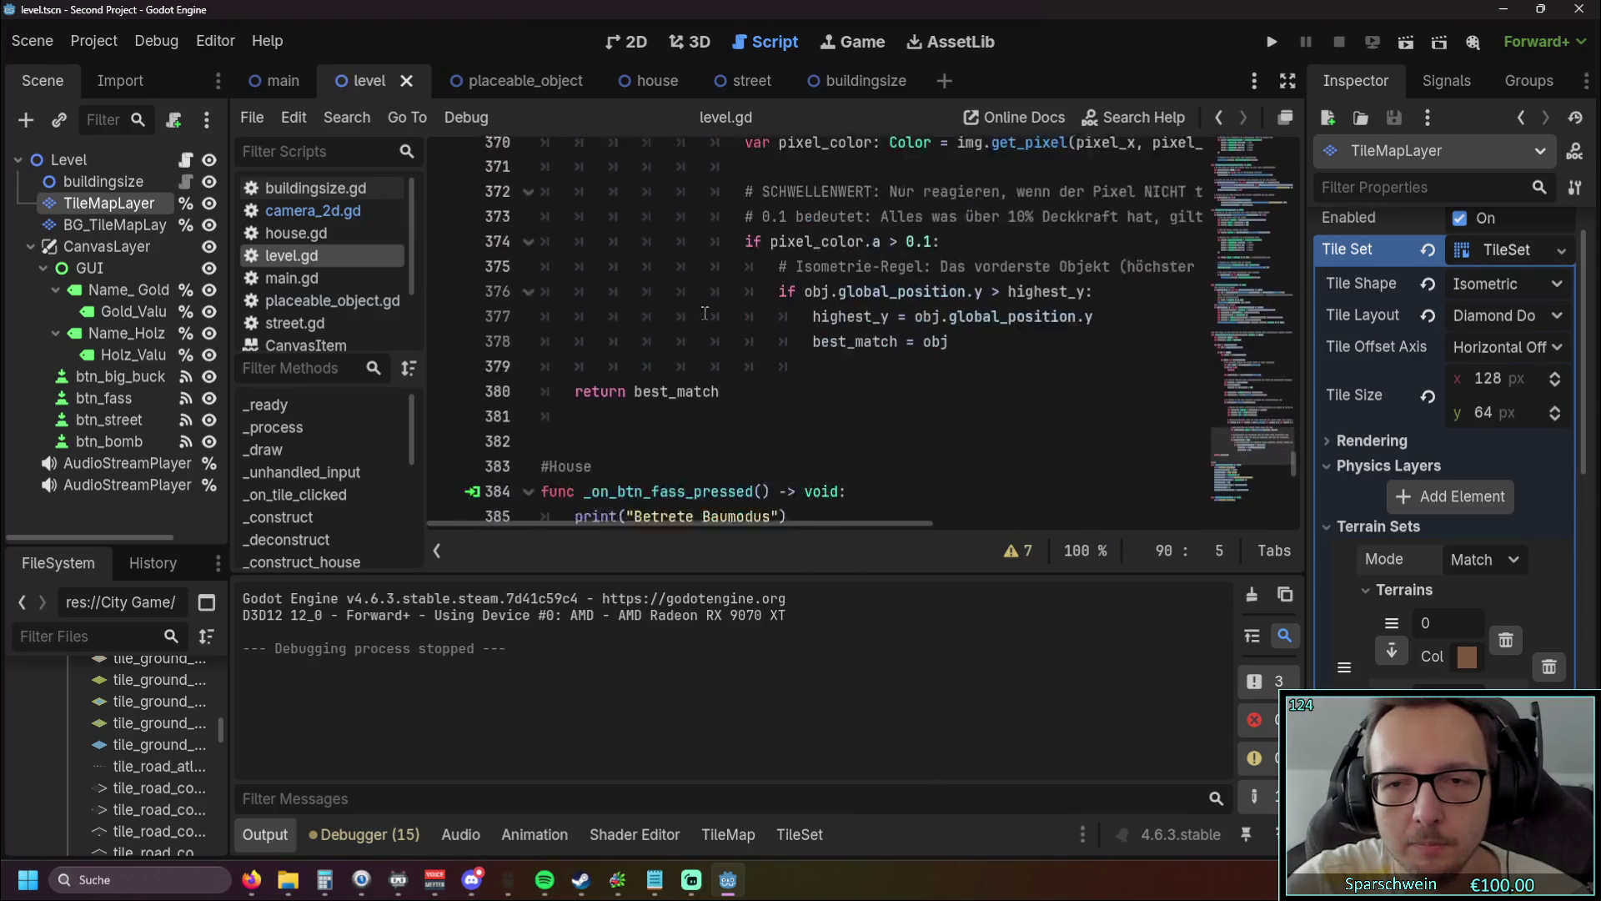
scroll(704, 312, down, 7)
scroll(705, 312, down, 9)
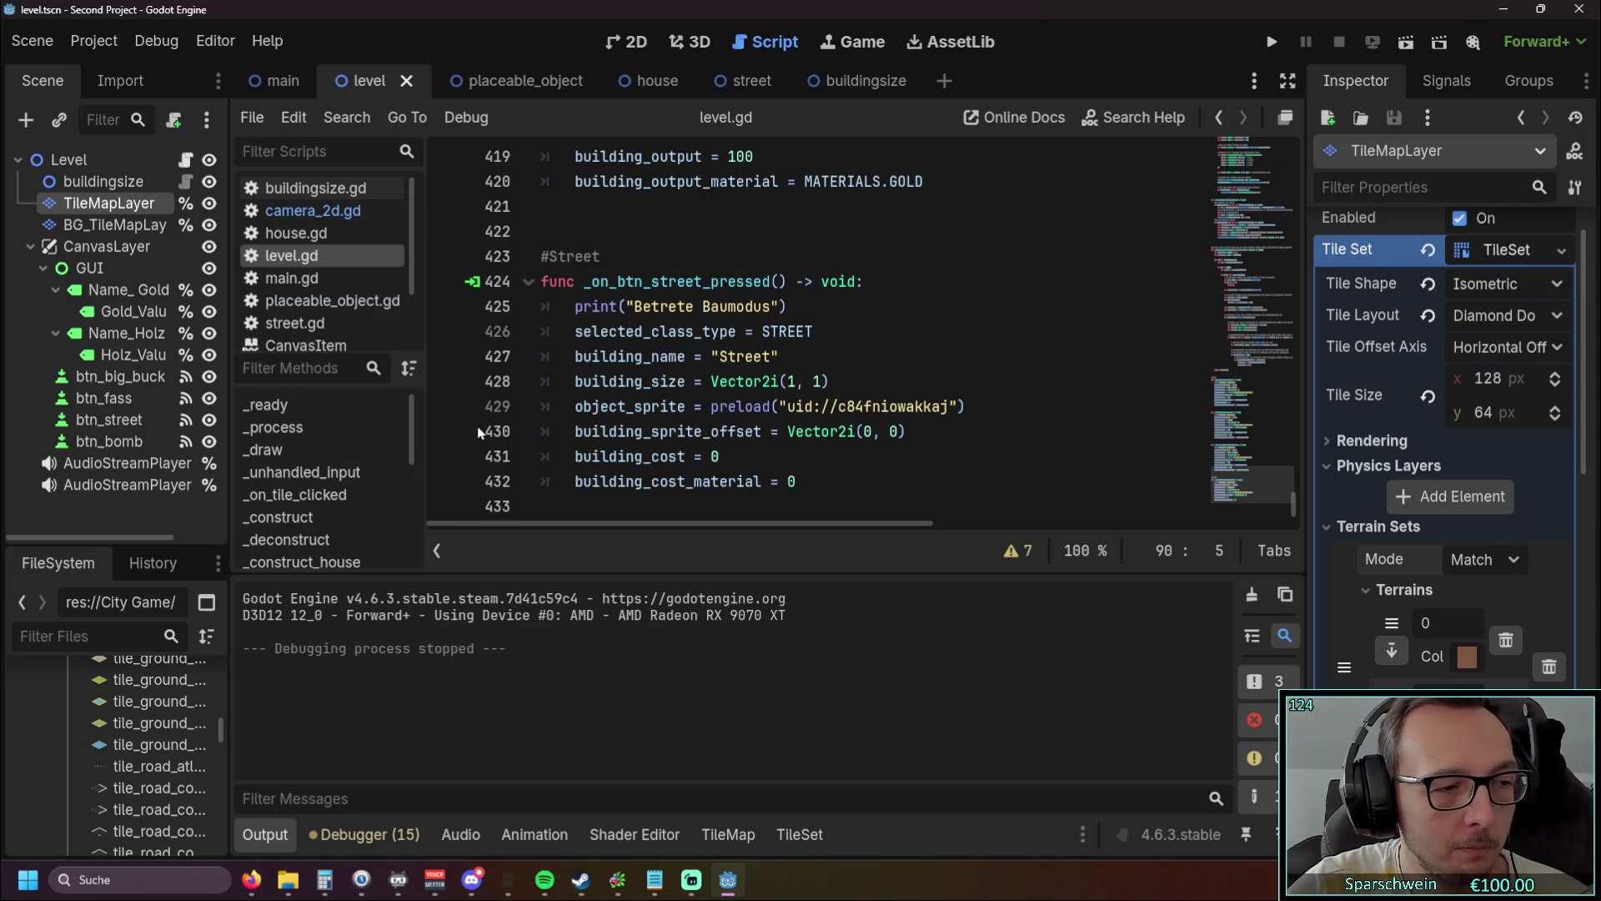
scroll(455, 396, up, 5)
scroll(455, 396, down, 5)
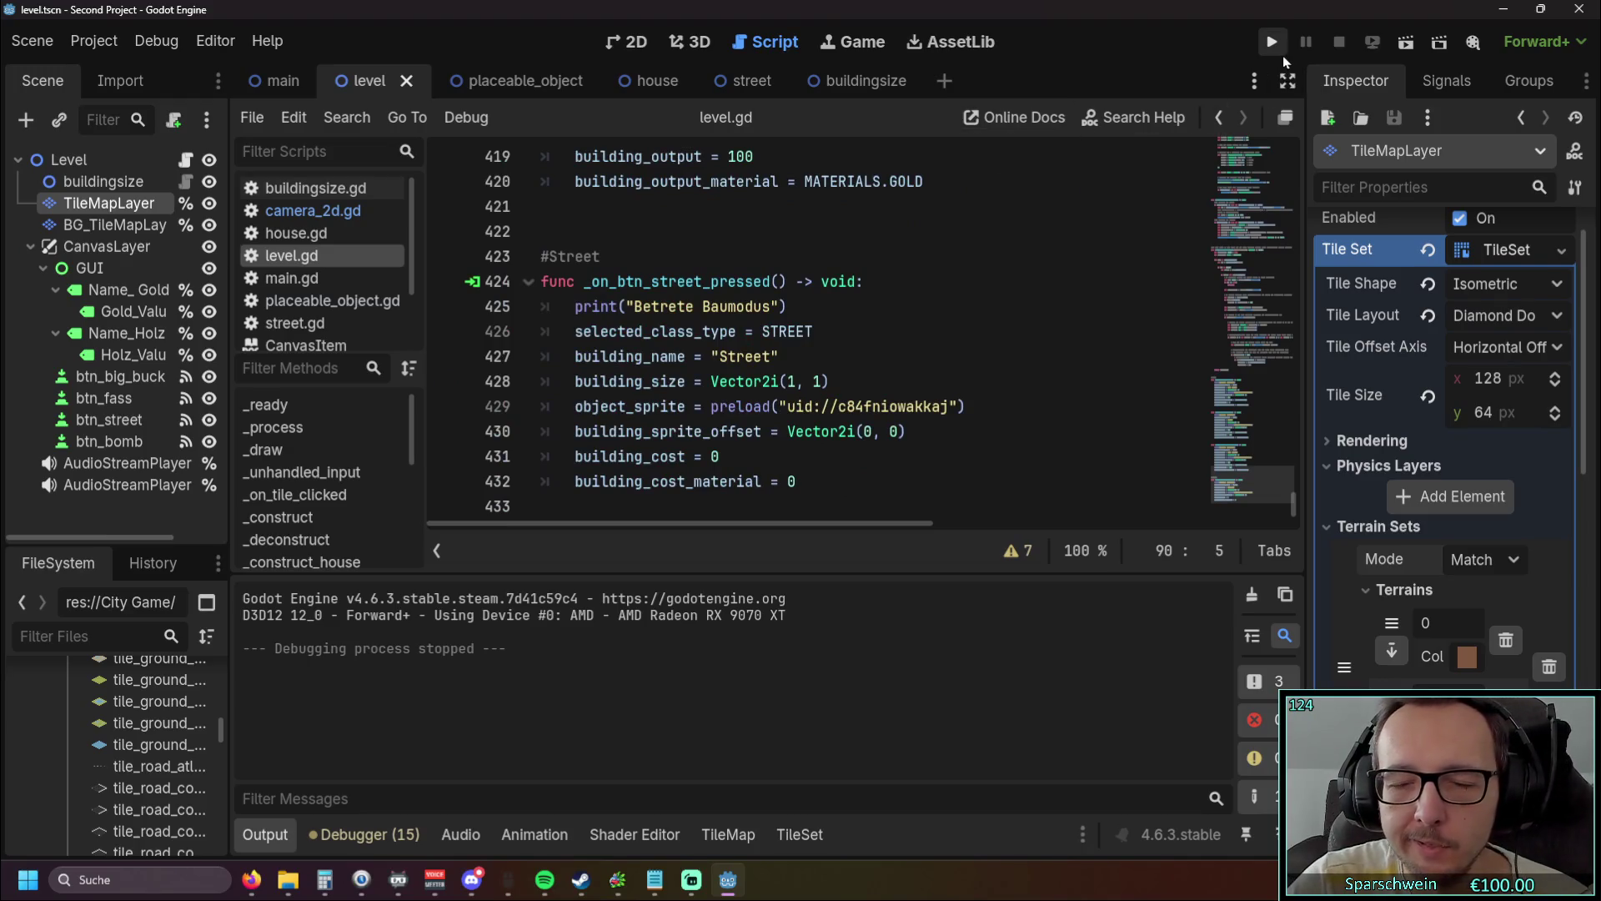
Step: Run the game and place two red houses side by side on the map
click(1273, 43)
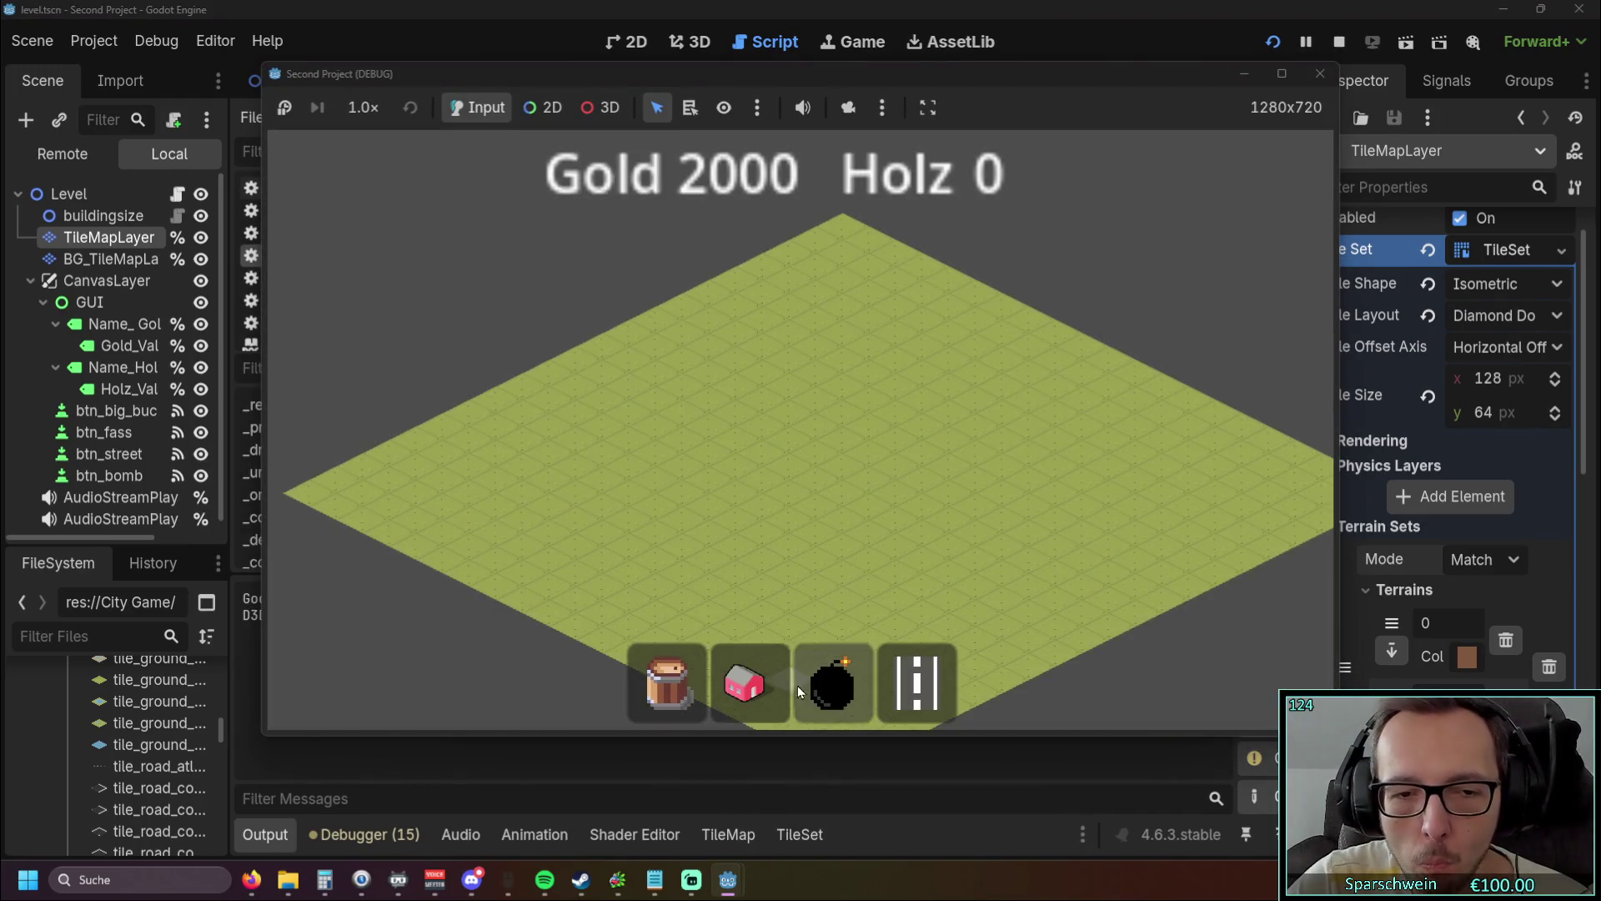
click(750, 682)
click(773, 438)
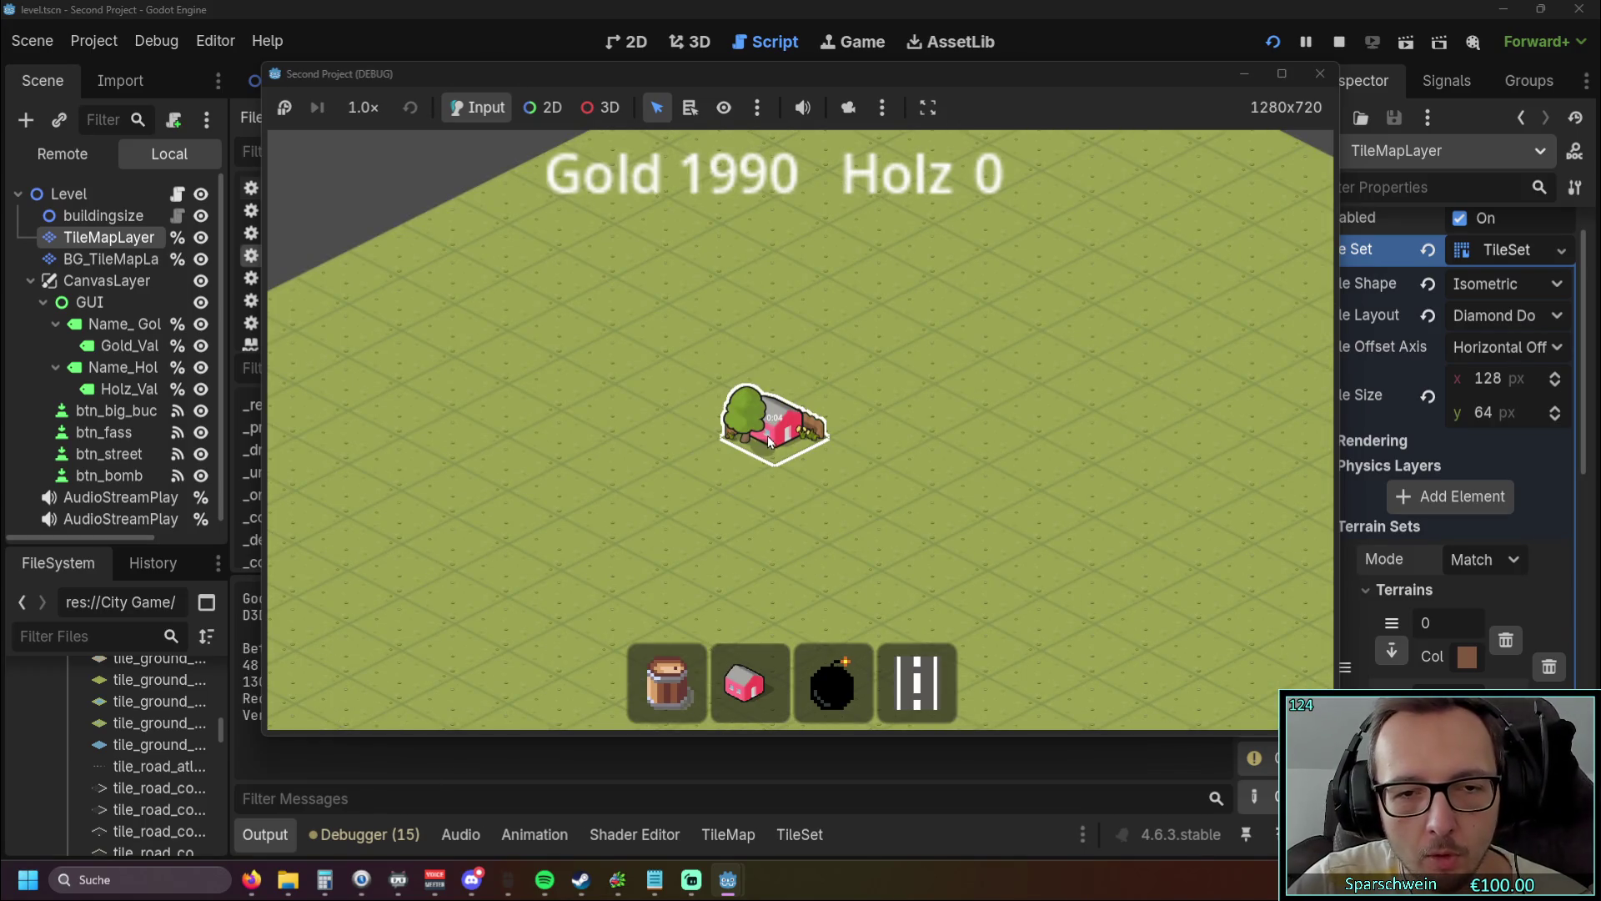
click(759, 691)
click(746, 468)
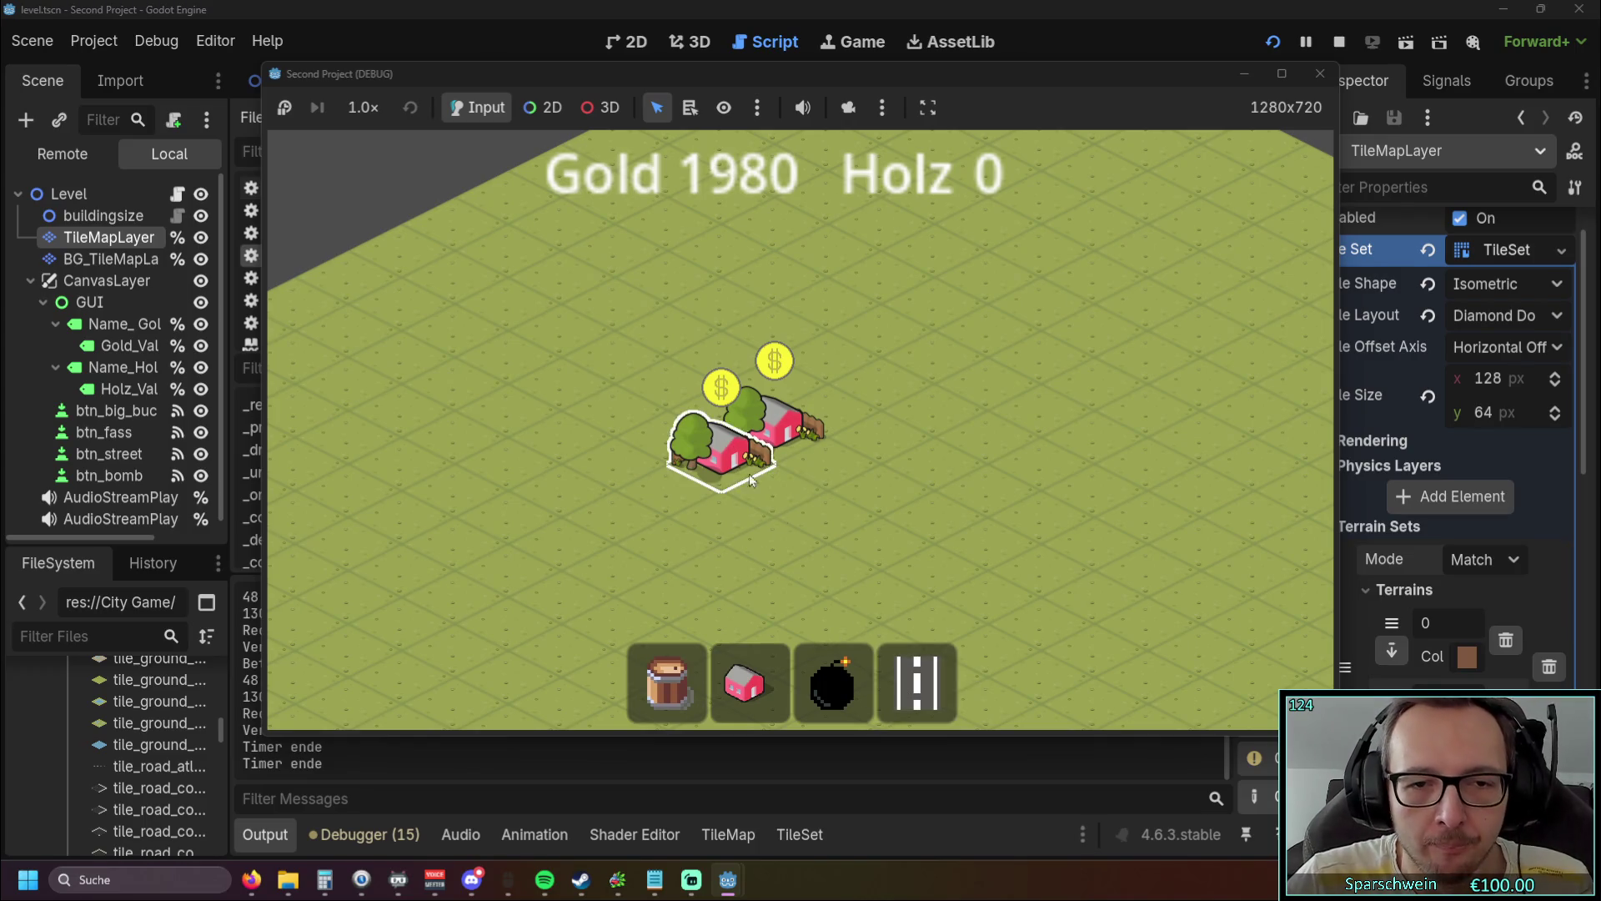
Step: Collect the gold from both finished houses
scroll(804, 479, up, 2)
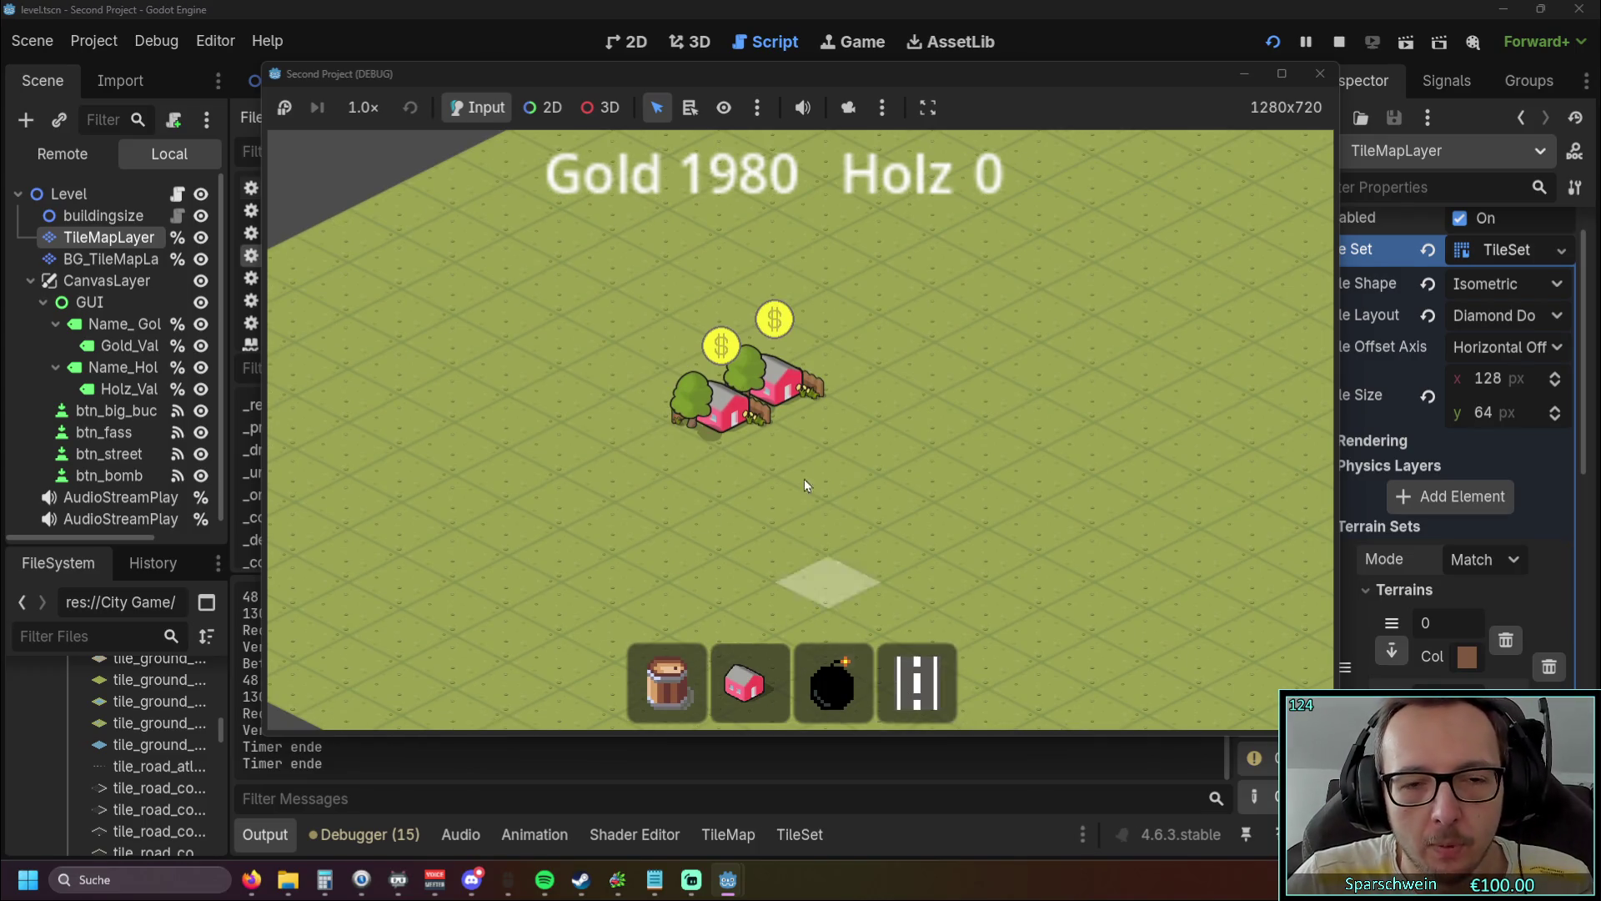
click(714, 422)
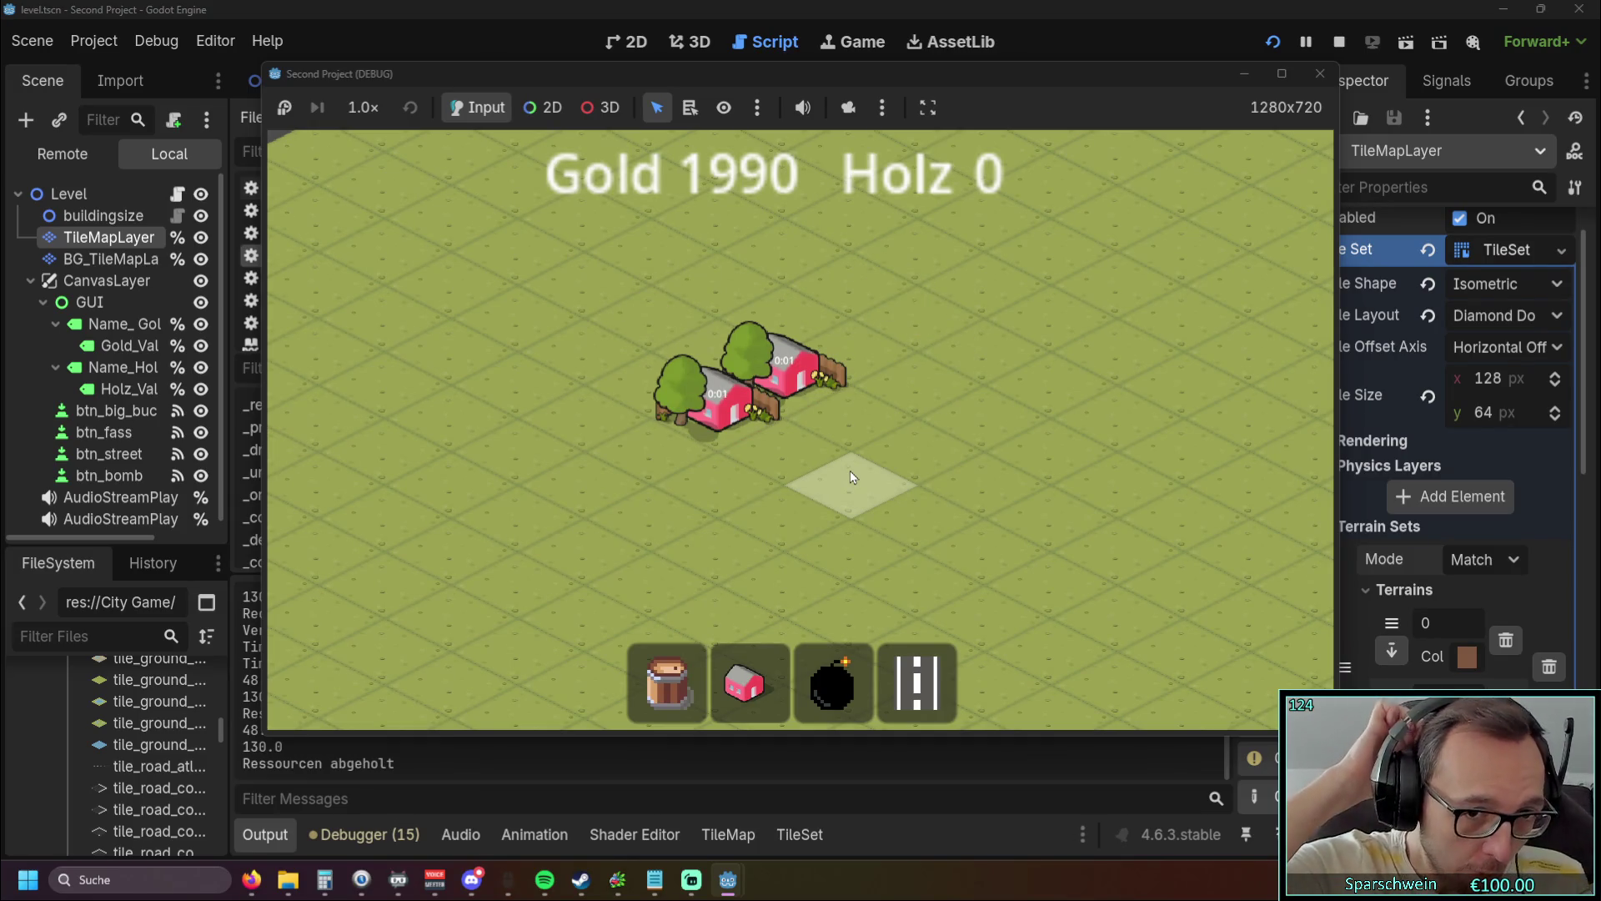
click(734, 412)
click(805, 379)
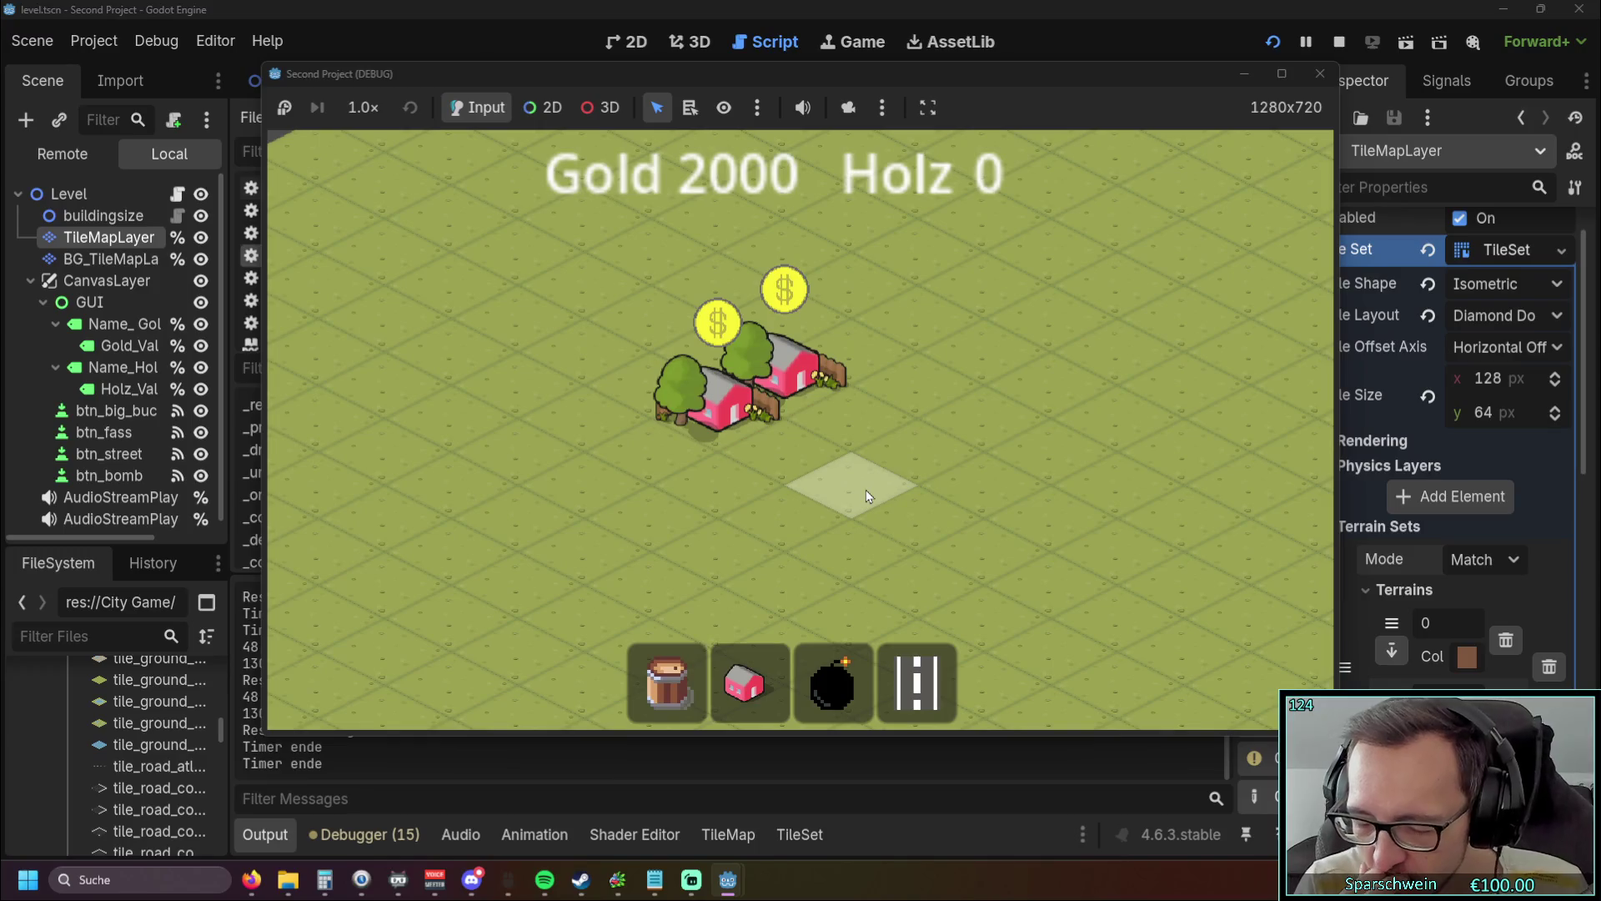
Step: Lay a three-tile street at (8, 12) to (8, 10) in front of the houses, then stop
click(918, 682)
mouse_move(726, 477)
mouse_down()
mouse_move(859, 418)
mouse_move(872, 442)
mouse_up()
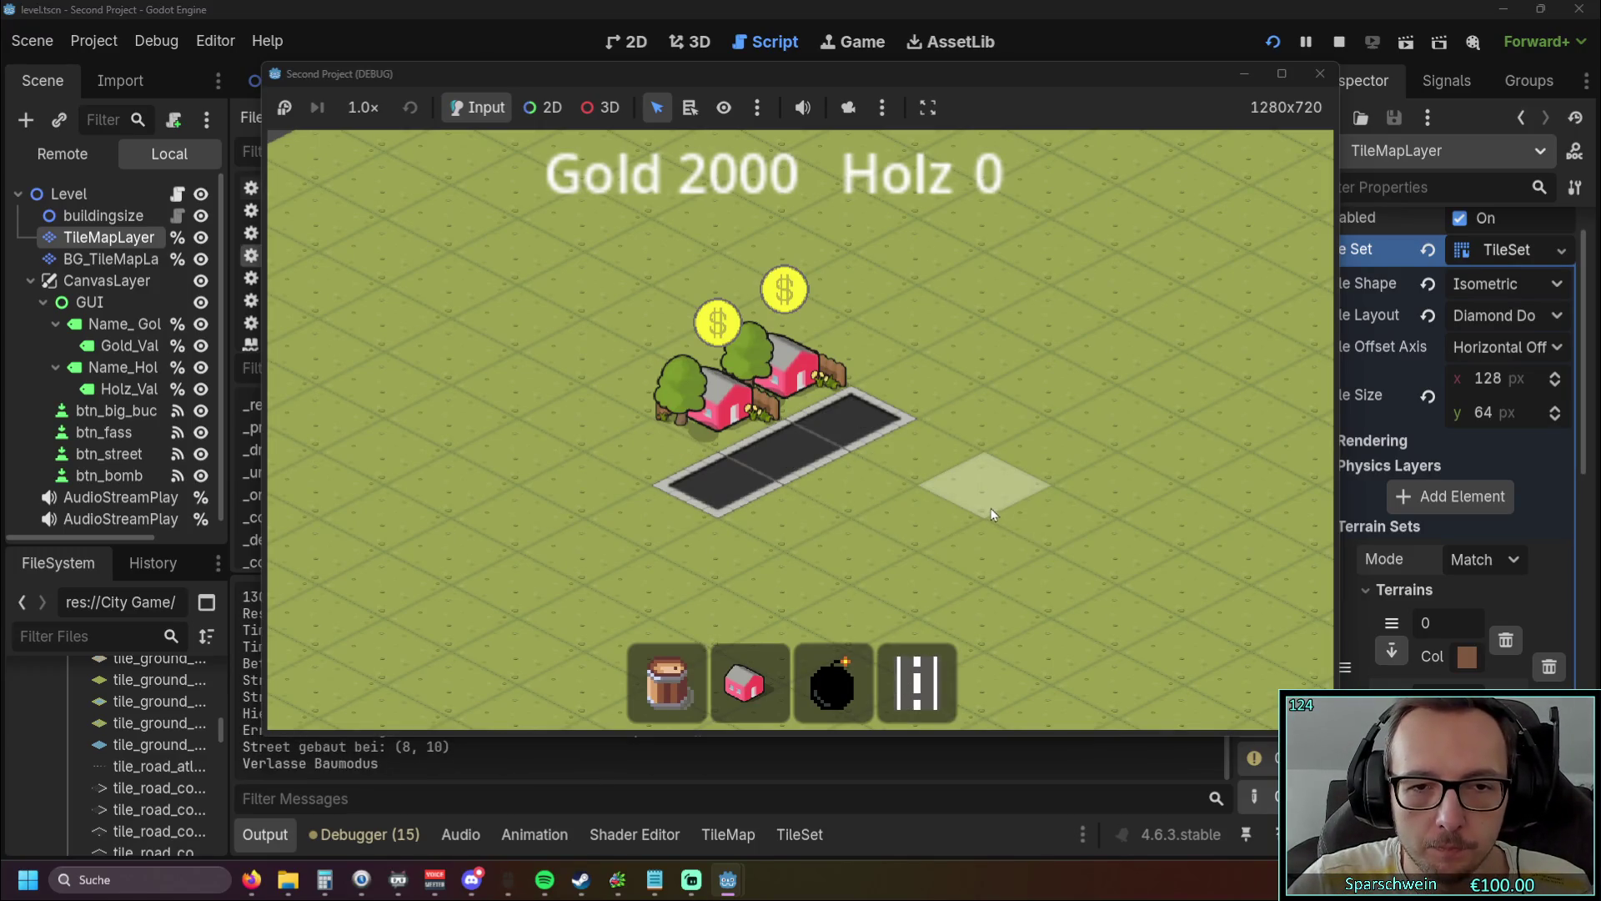
click(1321, 73)
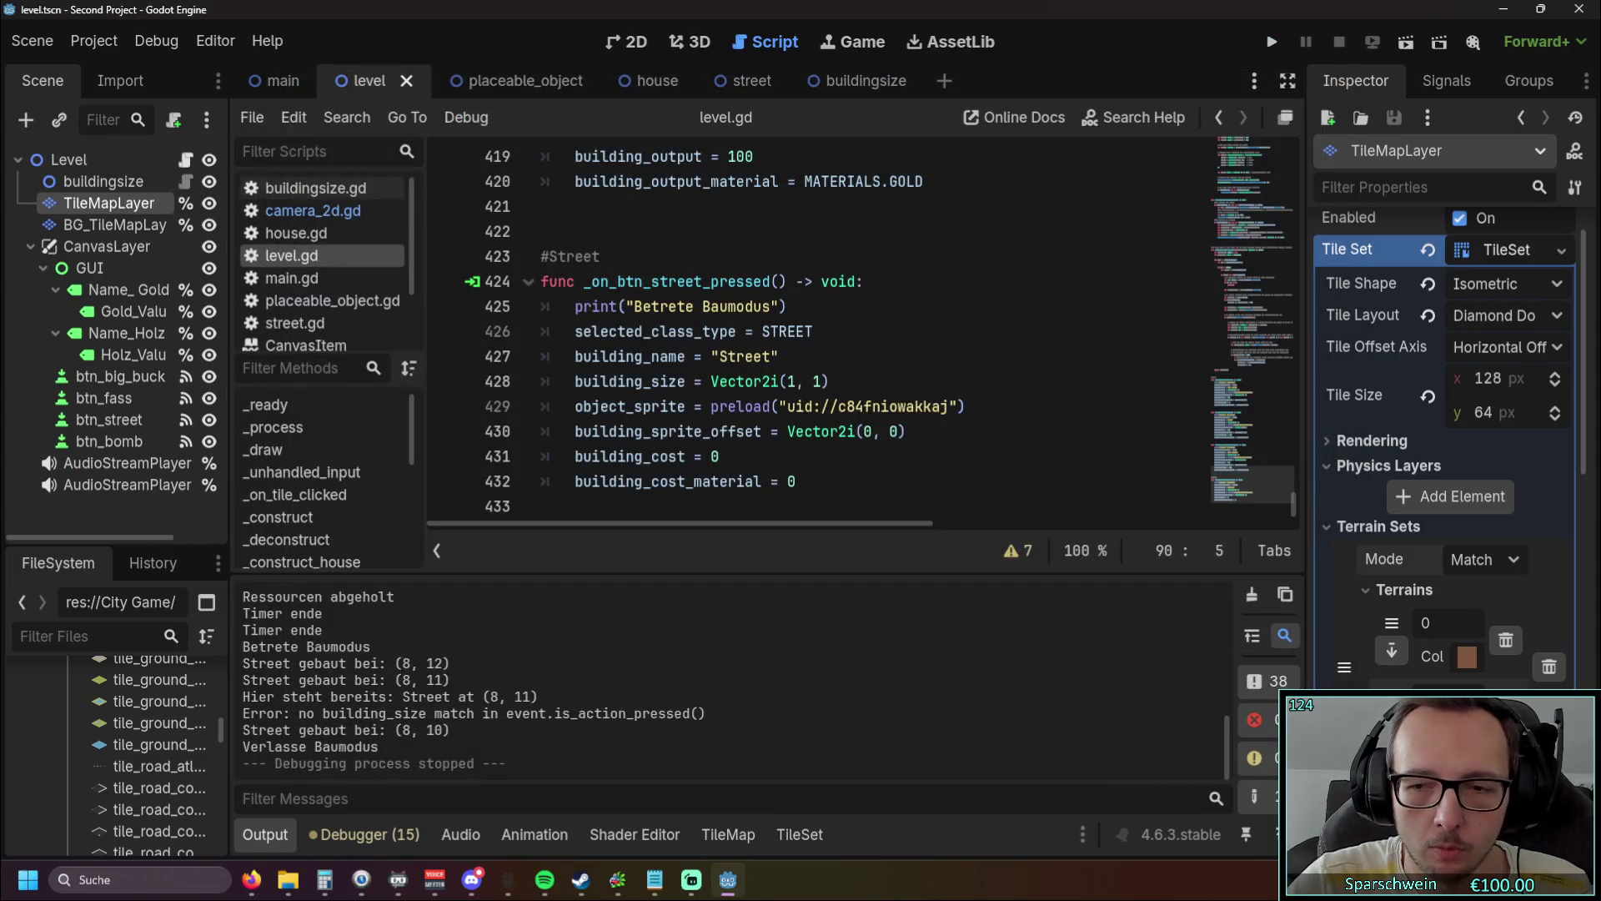
key(alt+Tab)
mouse_move(1600, 84)
mouse_down()
mouse_move(588, 83)
mouse_move(575, 10)
mouse_up()
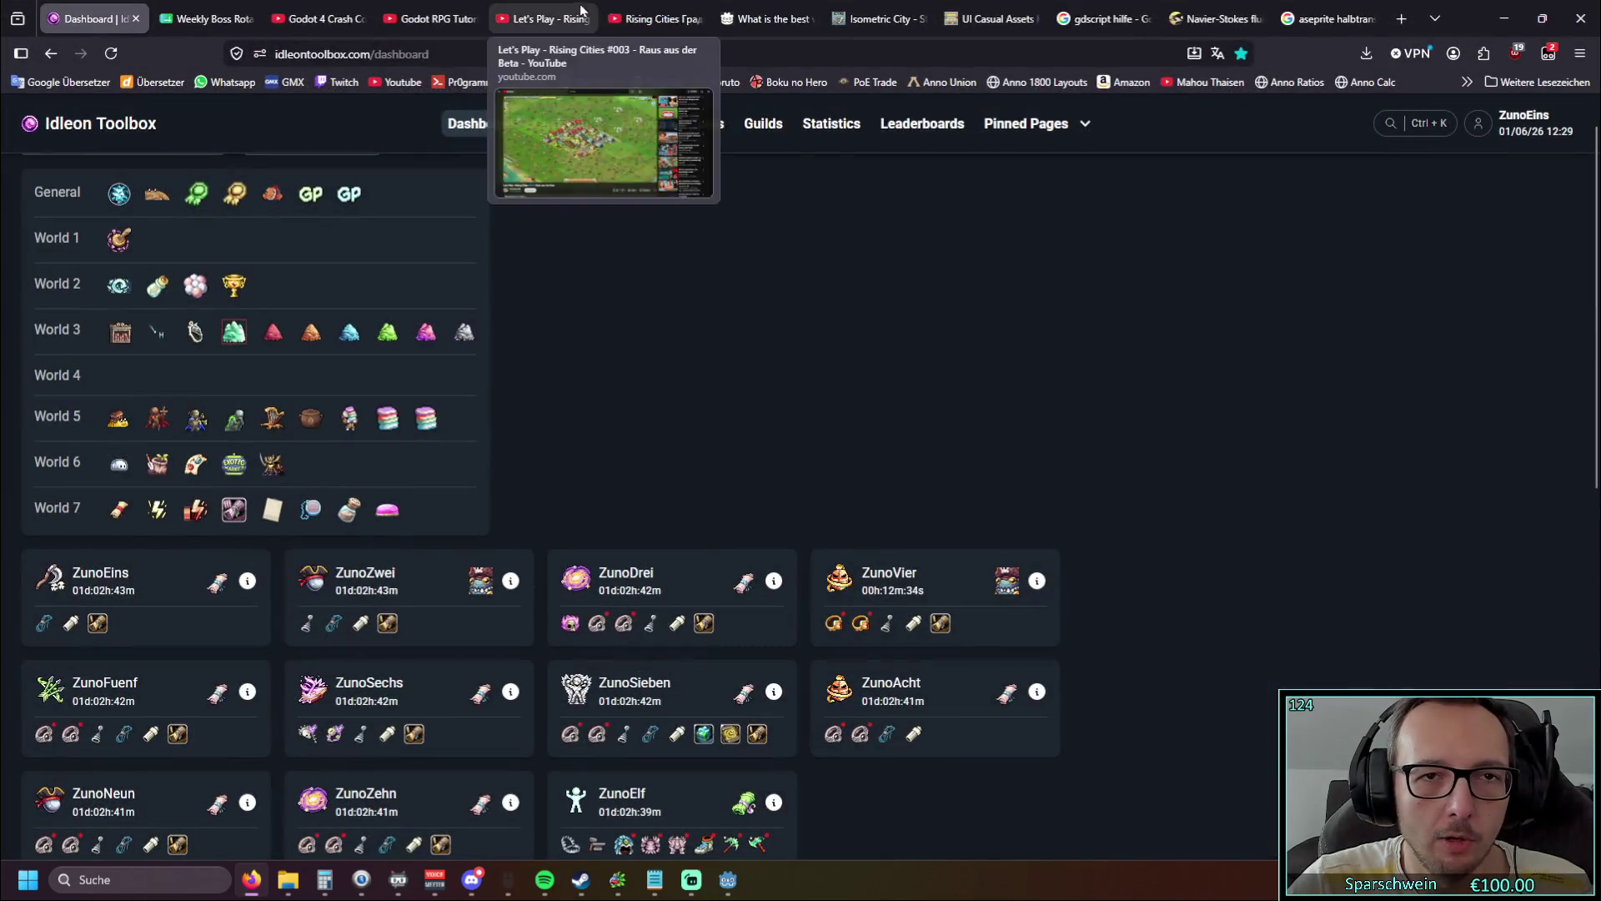
click(655, 18)
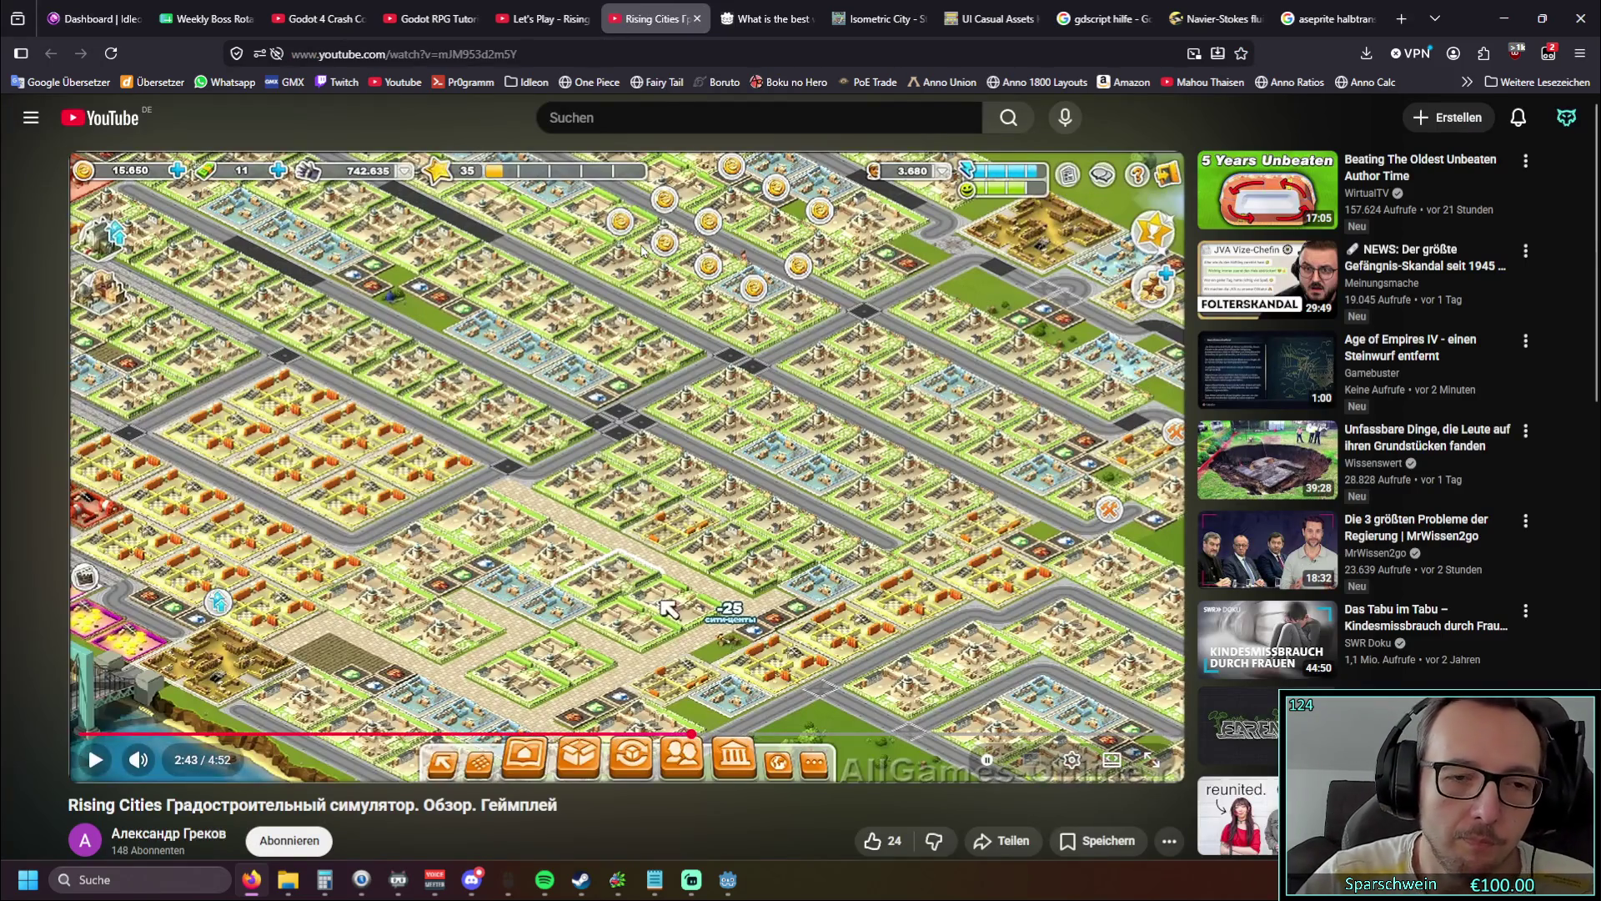
click(556, 25)
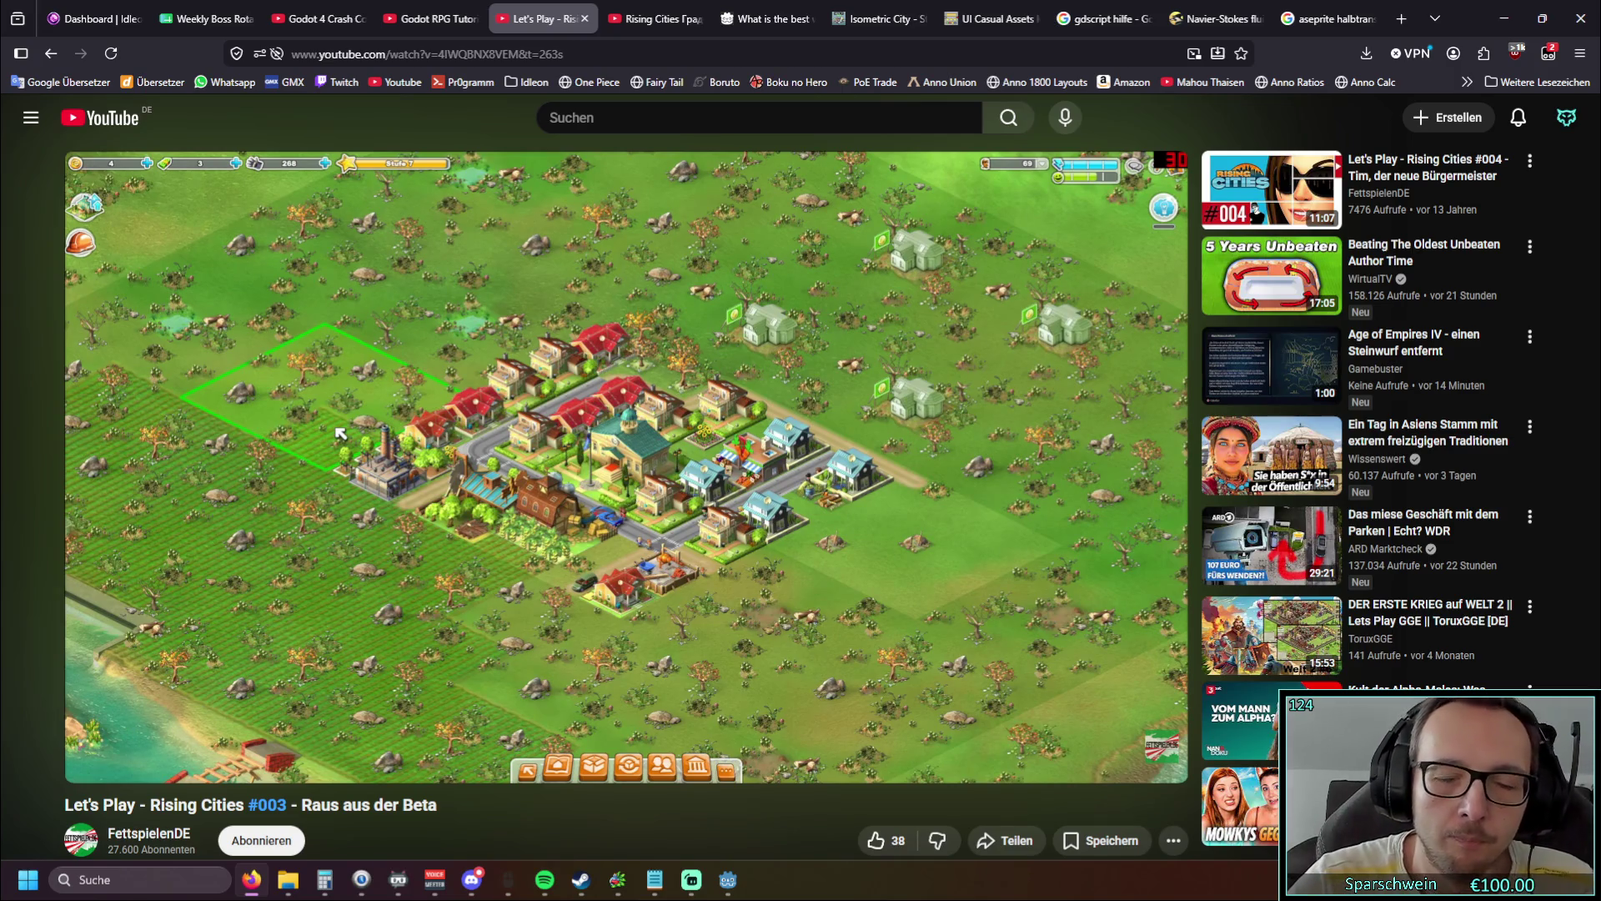
click(1504, 18)
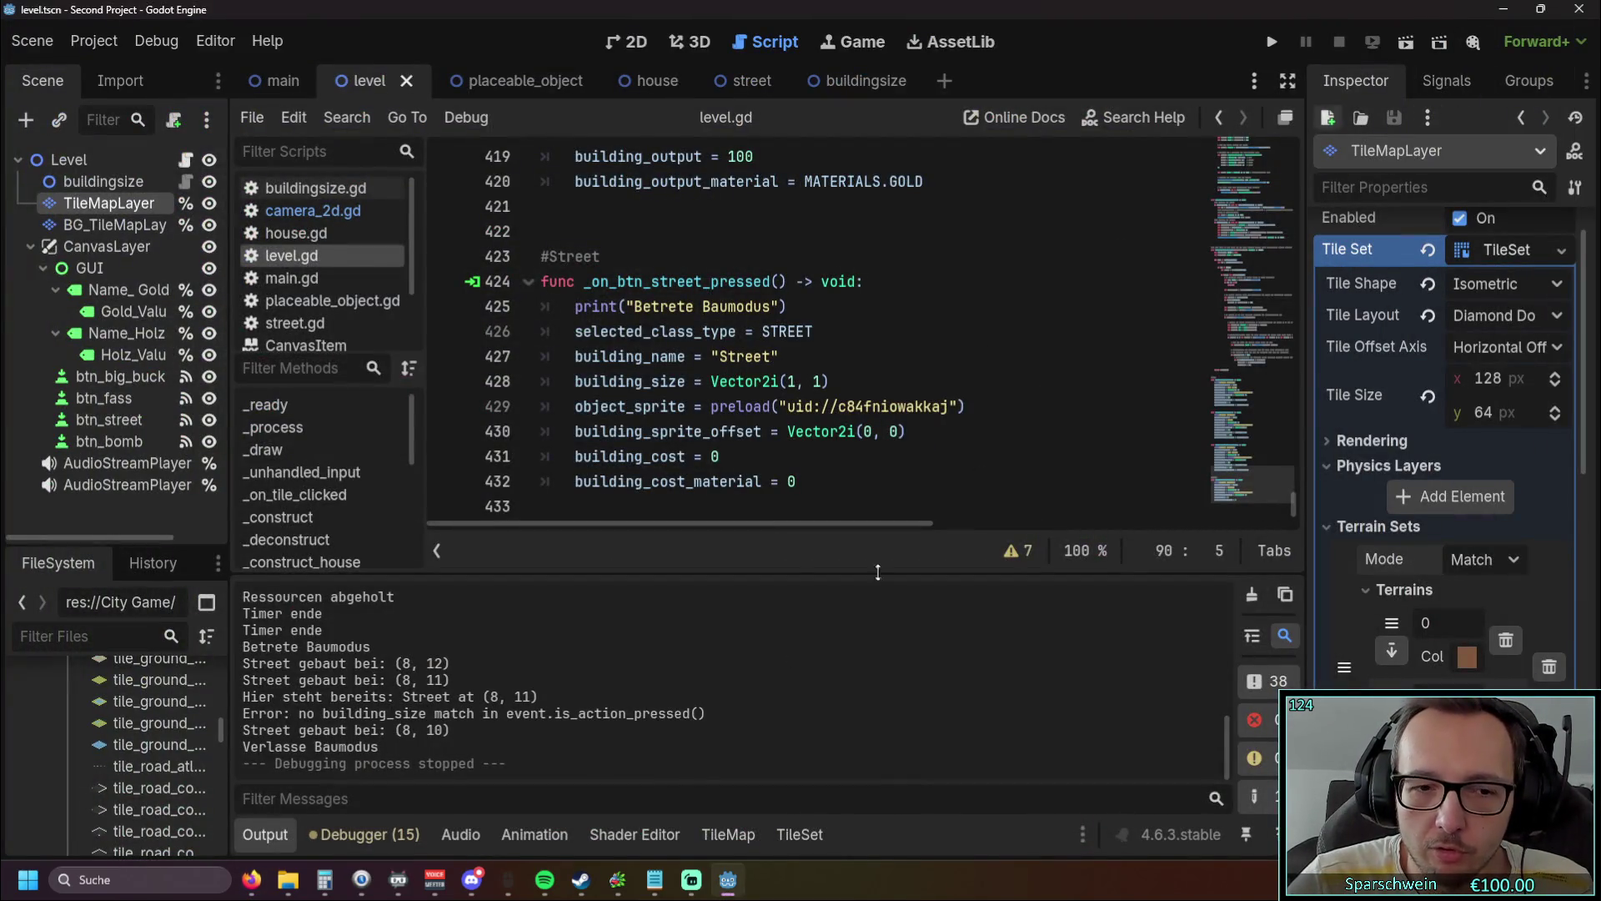
Step: Run the game, build one red house at (4, 6) leaving 1990 Gold, then stop
click(1271, 41)
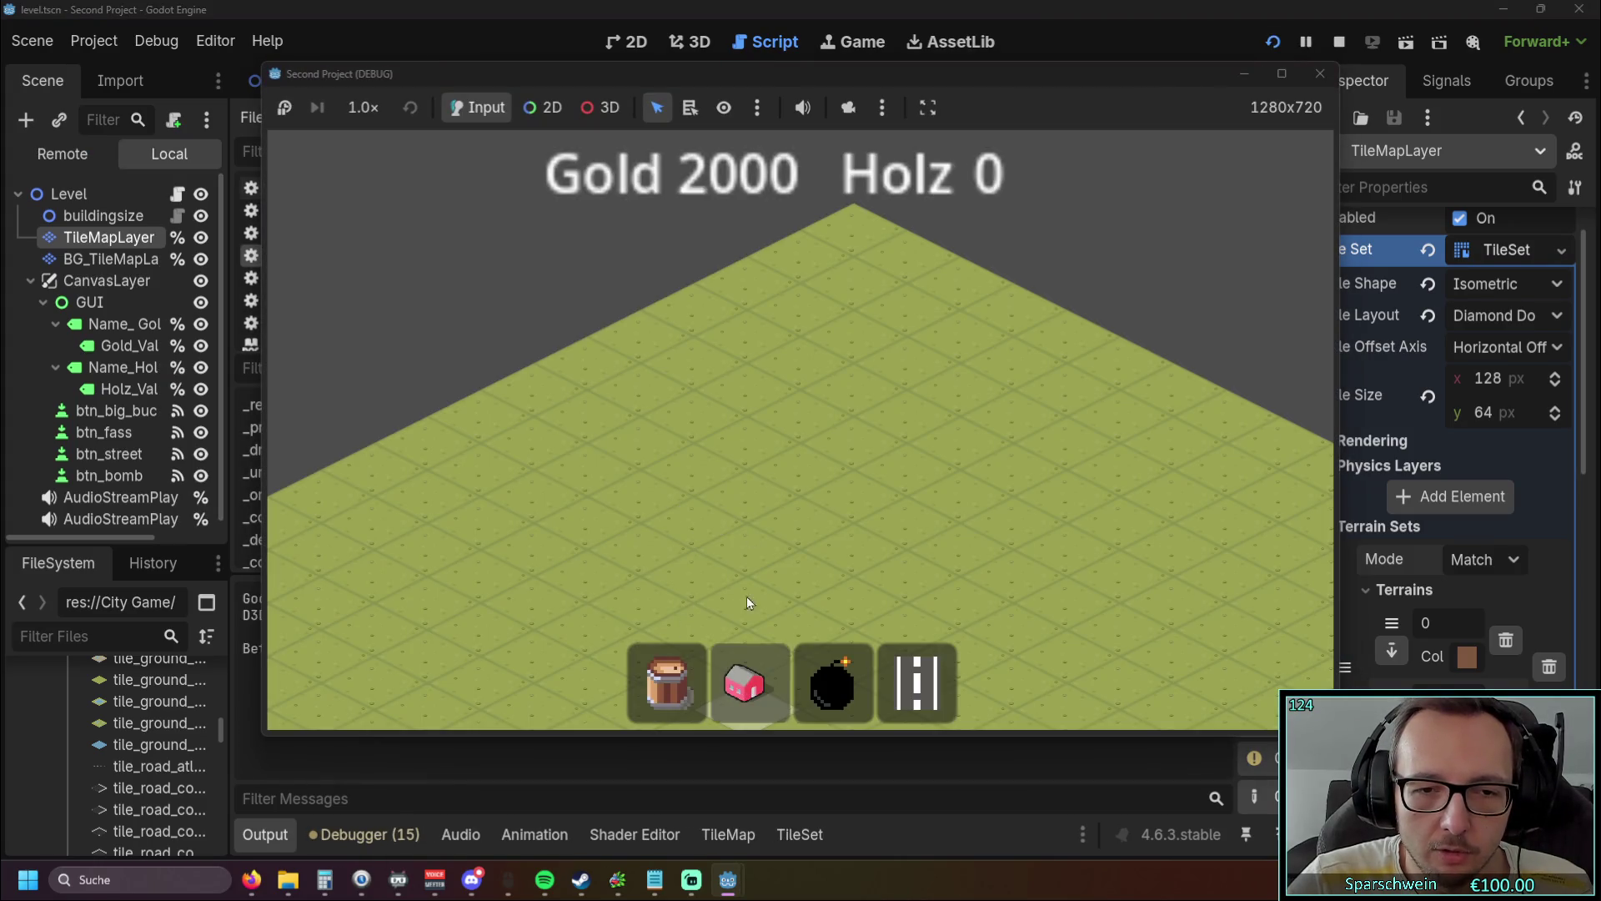
click(745, 677)
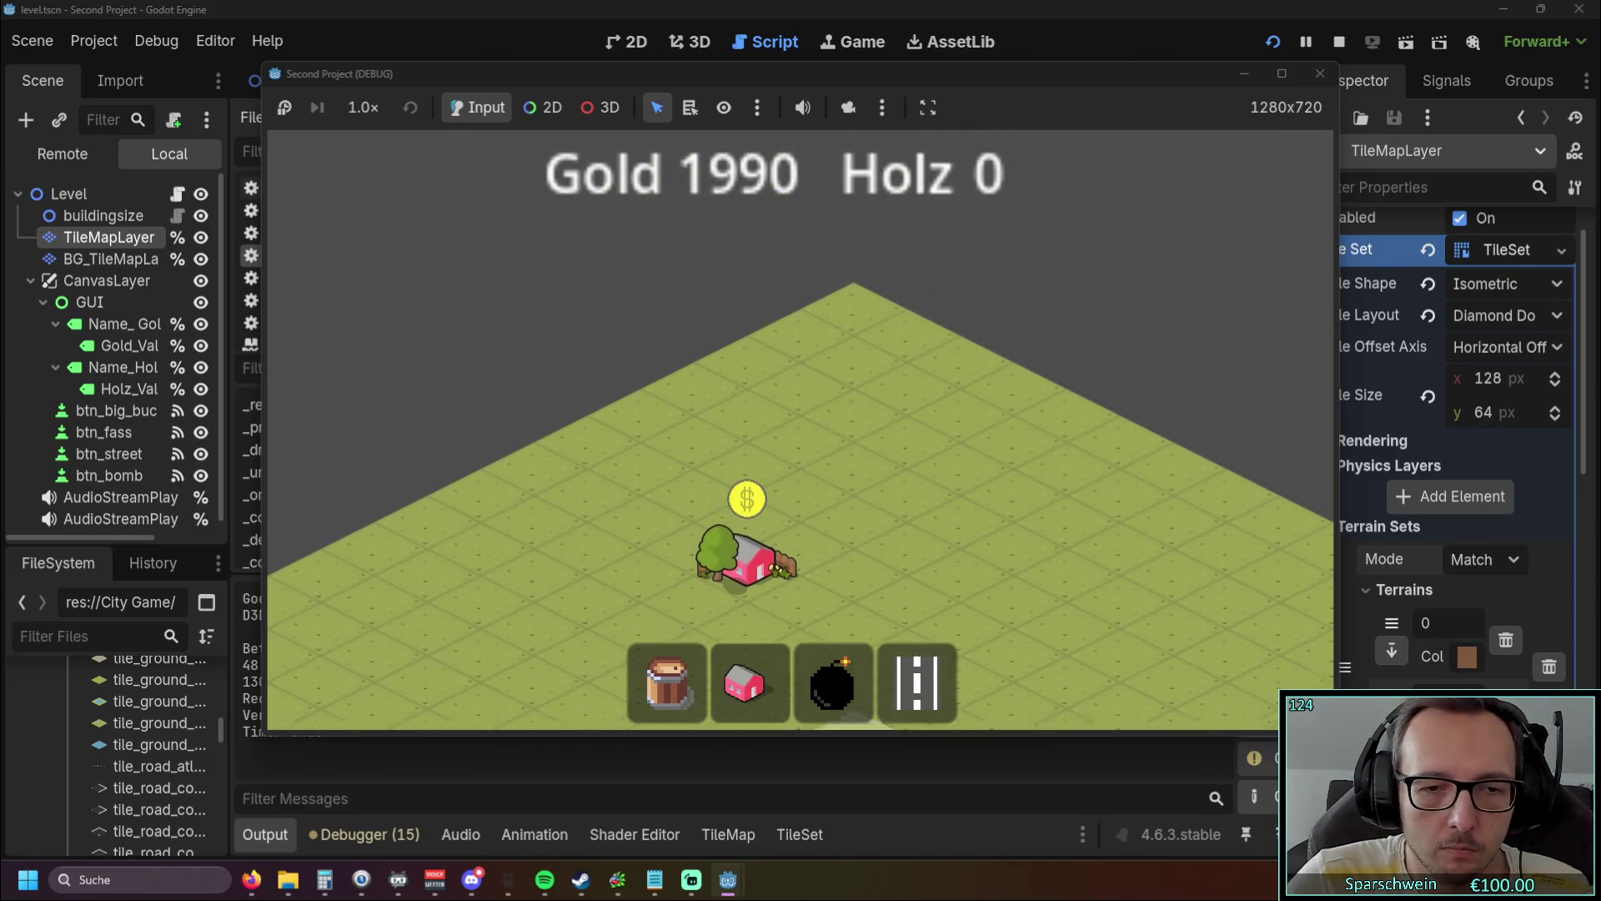
click(1320, 74)
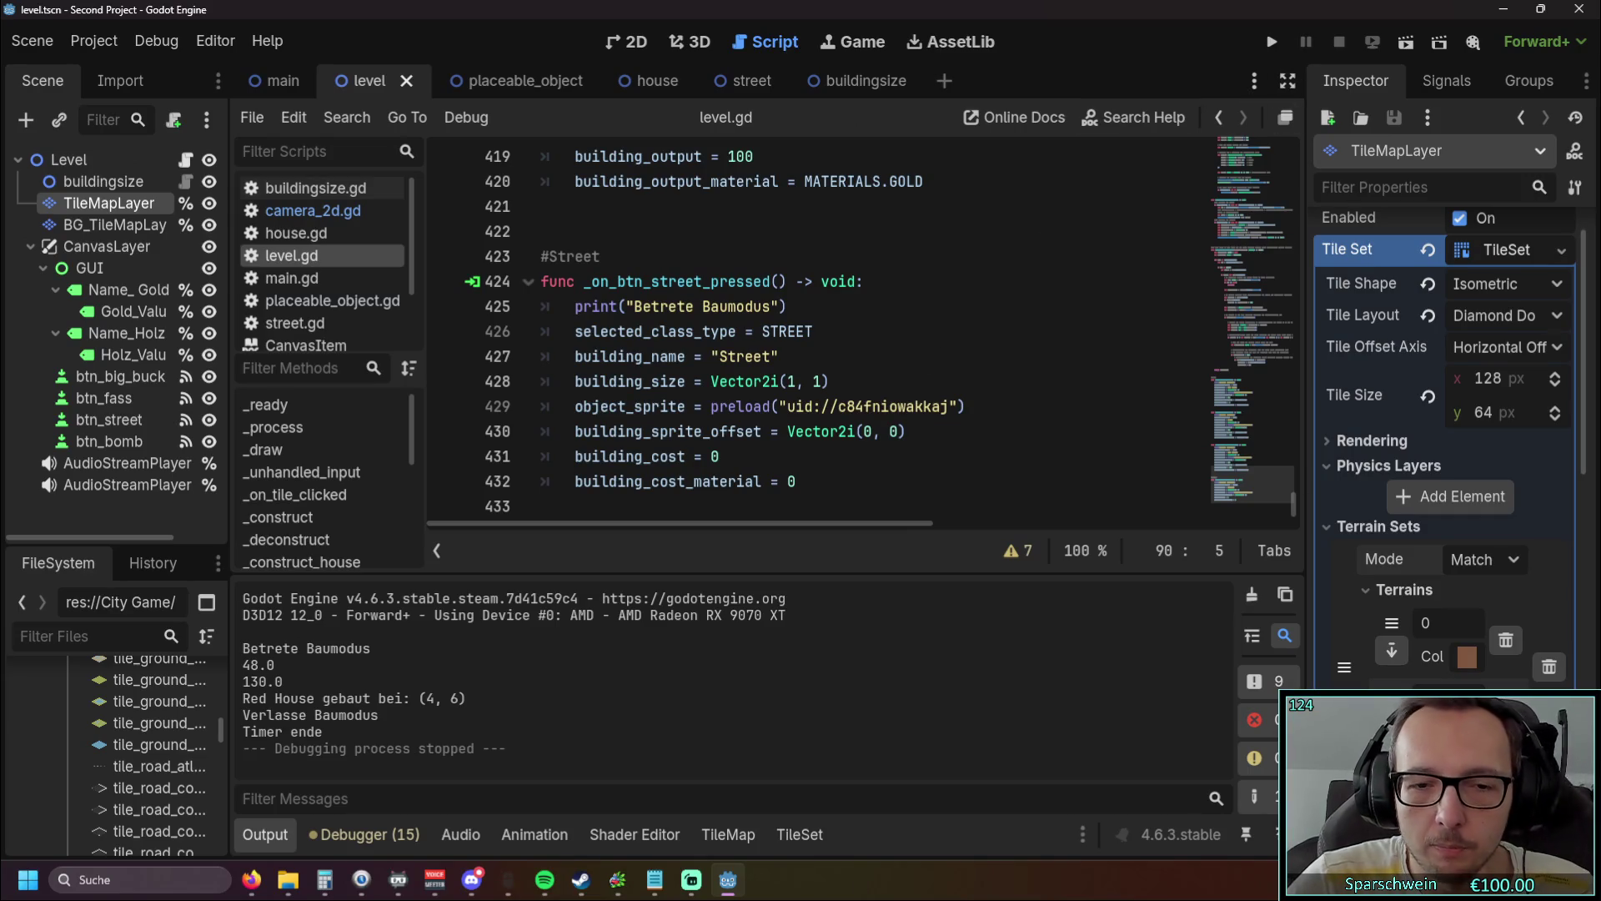
Step: Watch the Rising Cities #003 video in Firefox, then minimize the browser
click(251, 879)
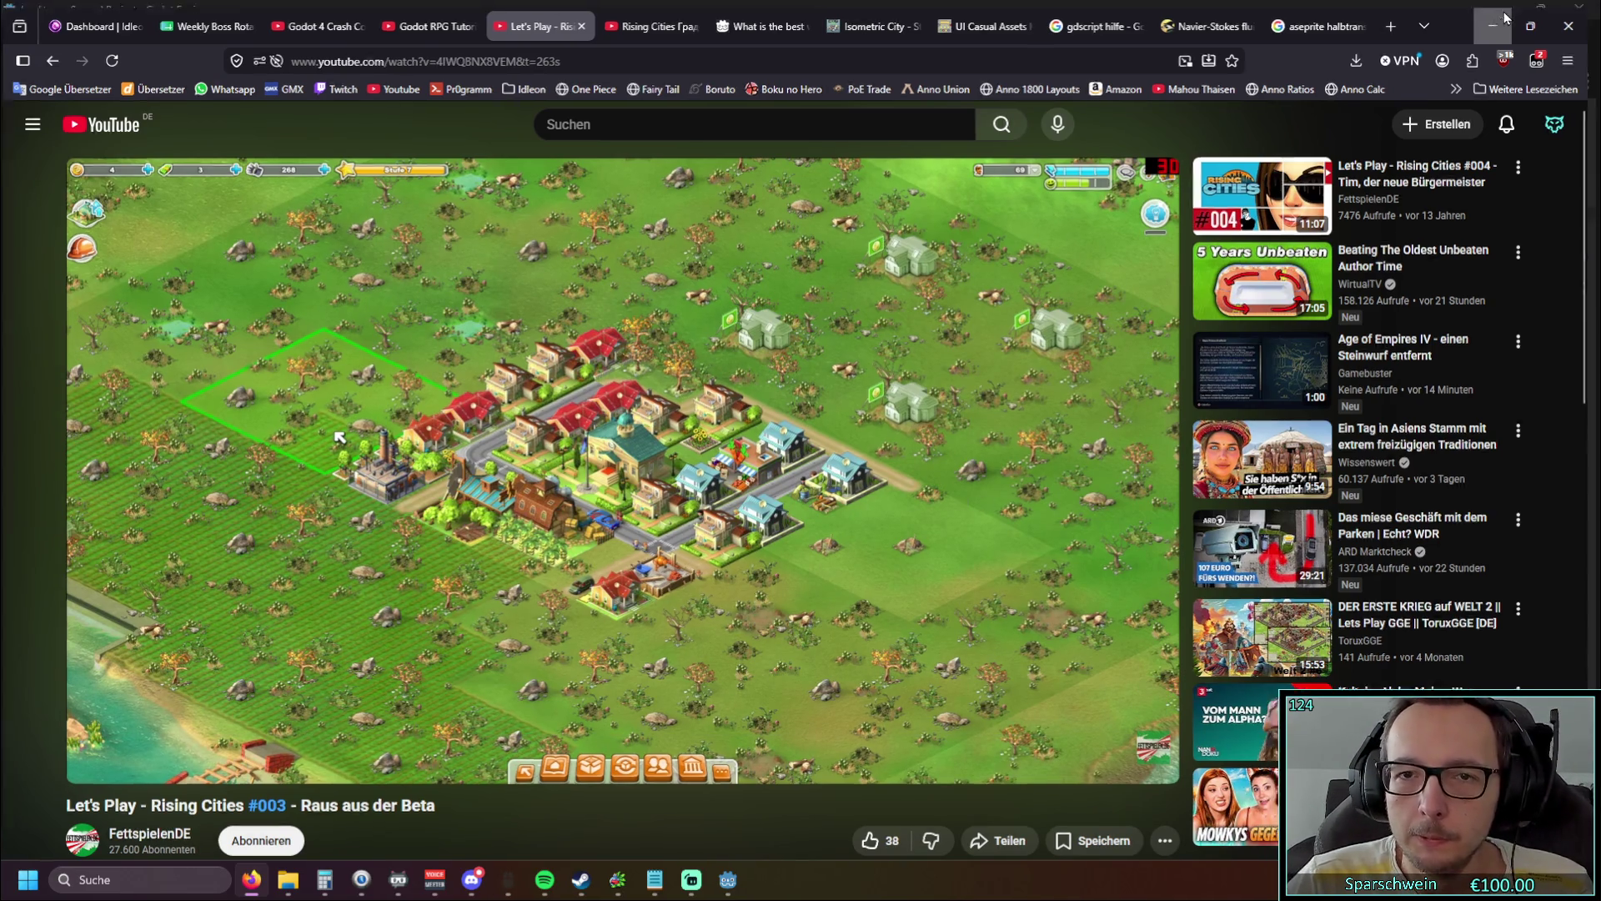
click(1505, 18)
Step: Scroll up in level.gd and bring up the 'hauptgebäude bauen' notes over the editor
scroll(784, 392, up, 5)
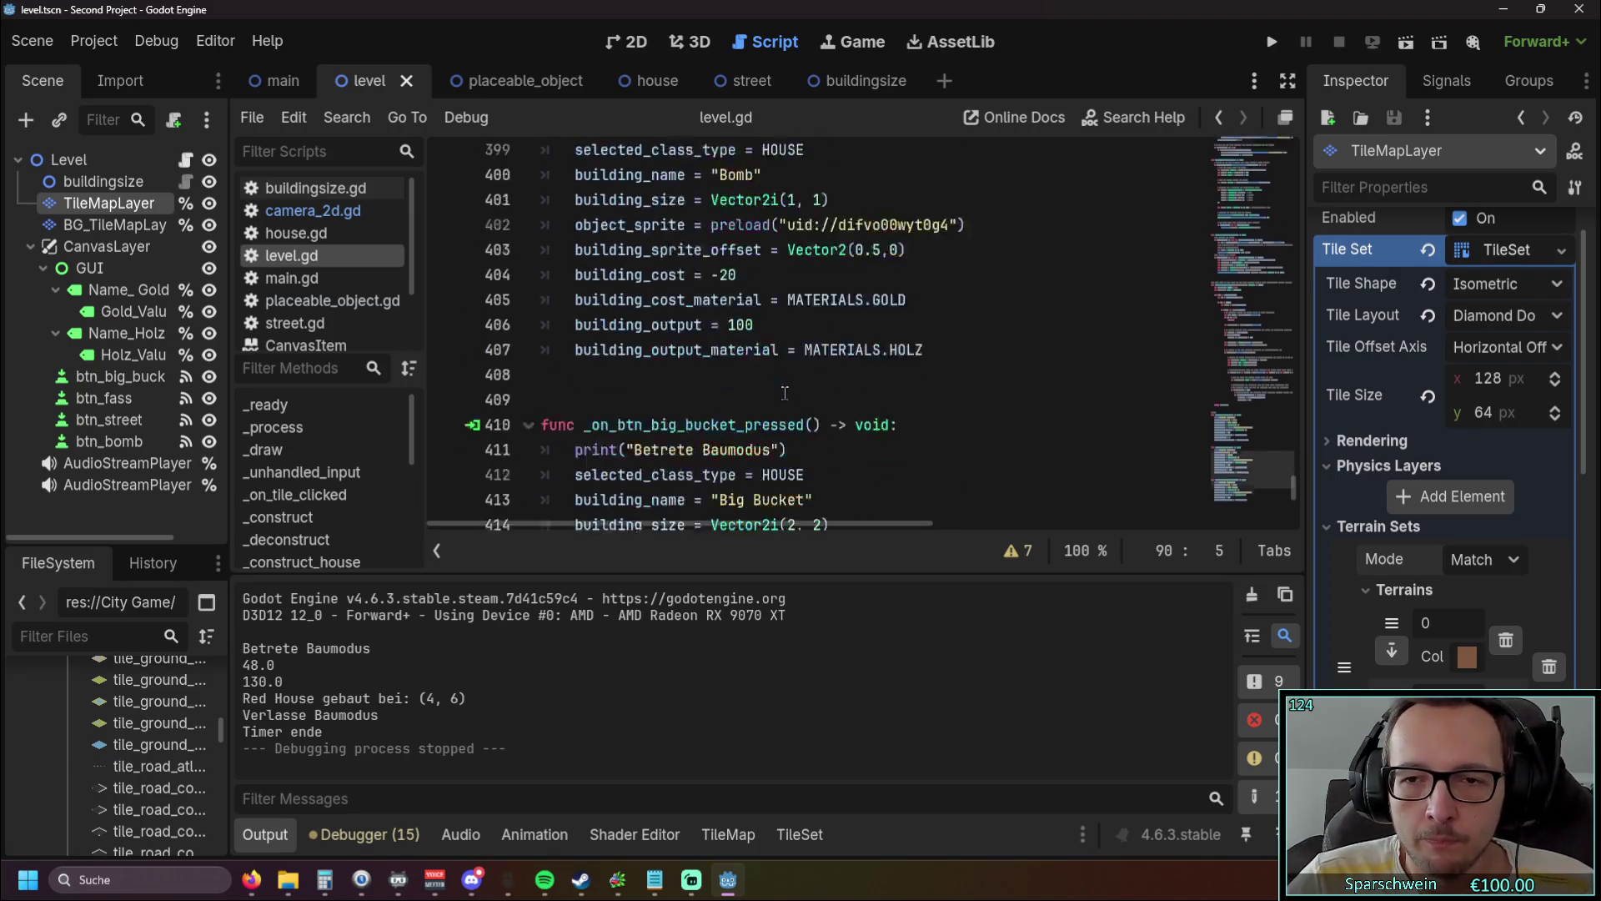
scroll(784, 392, up, 5)
click(658, 878)
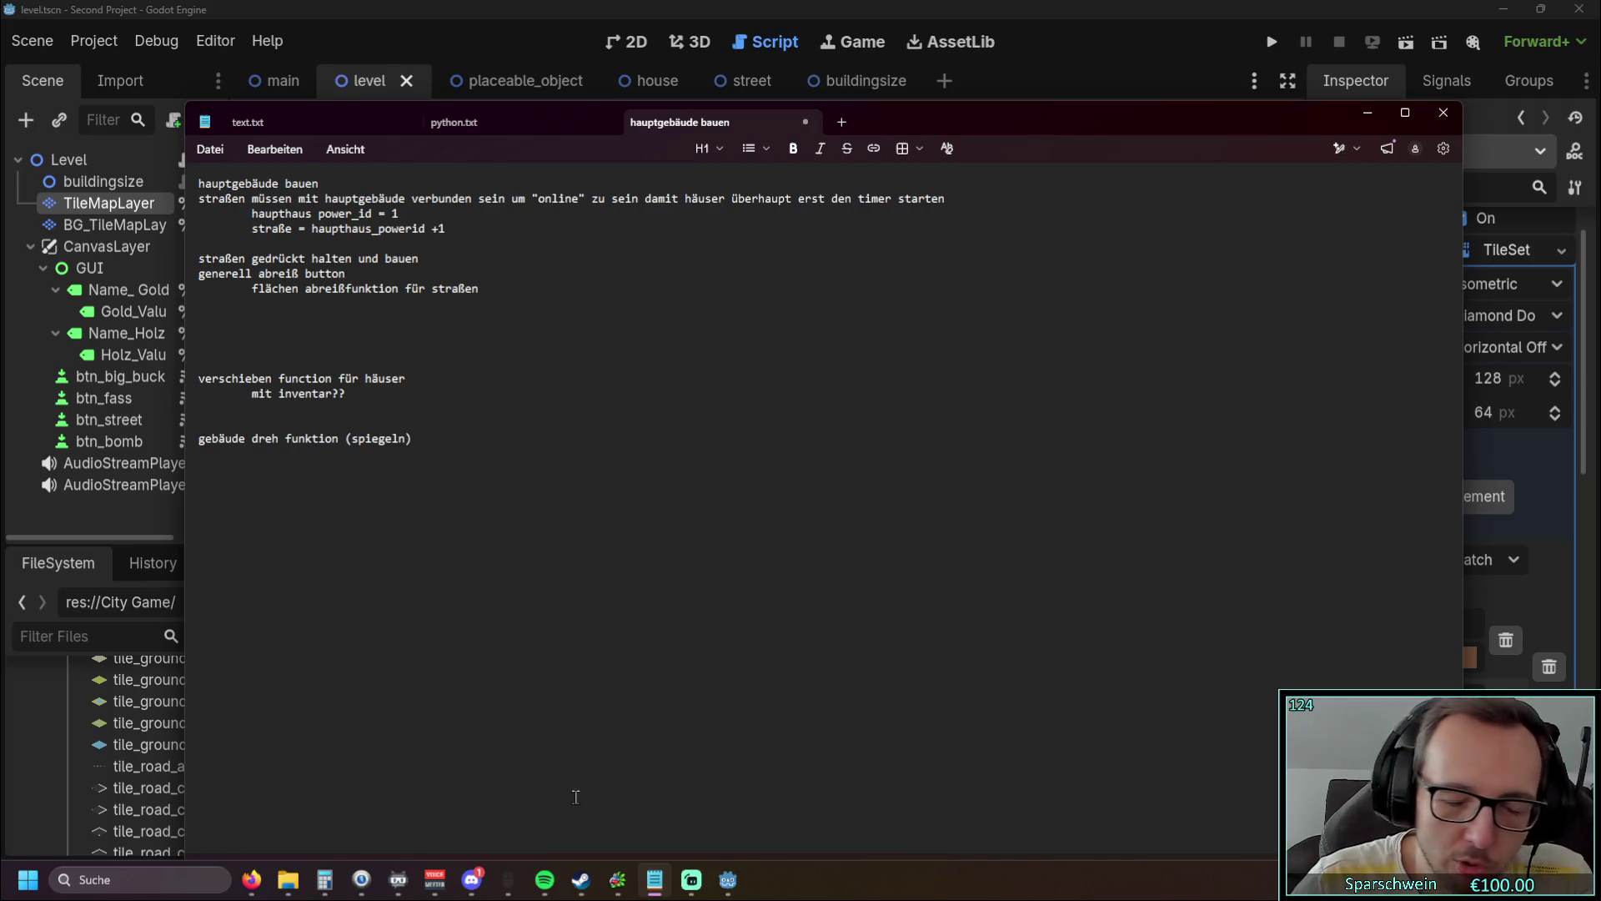
key(alt+Tab)
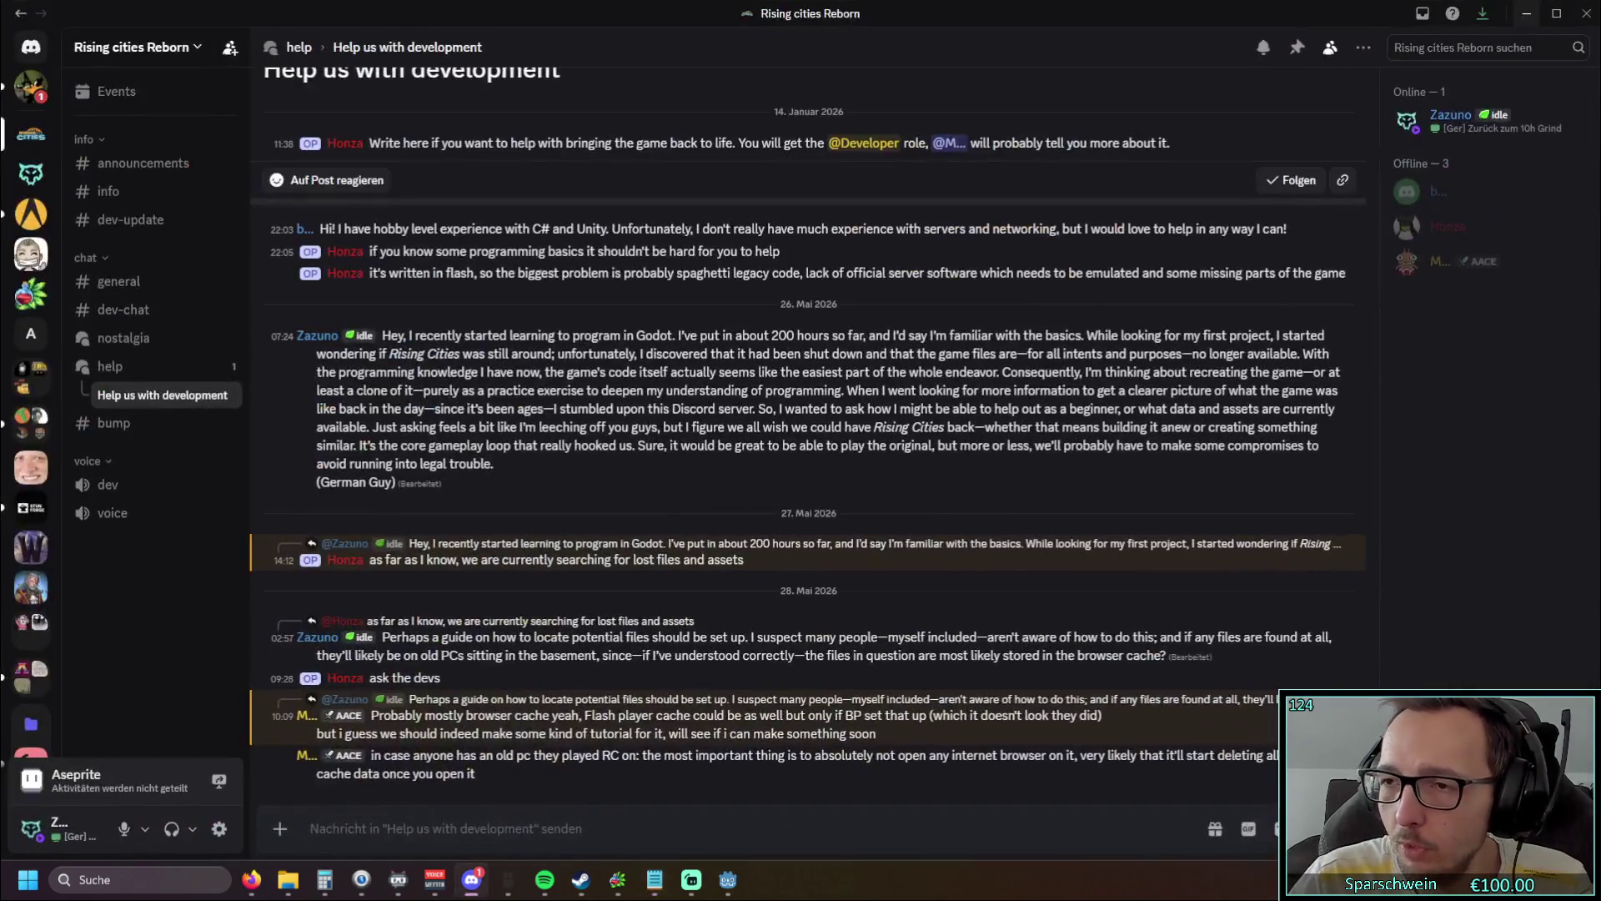
drag(749, 27, 1600, 33)
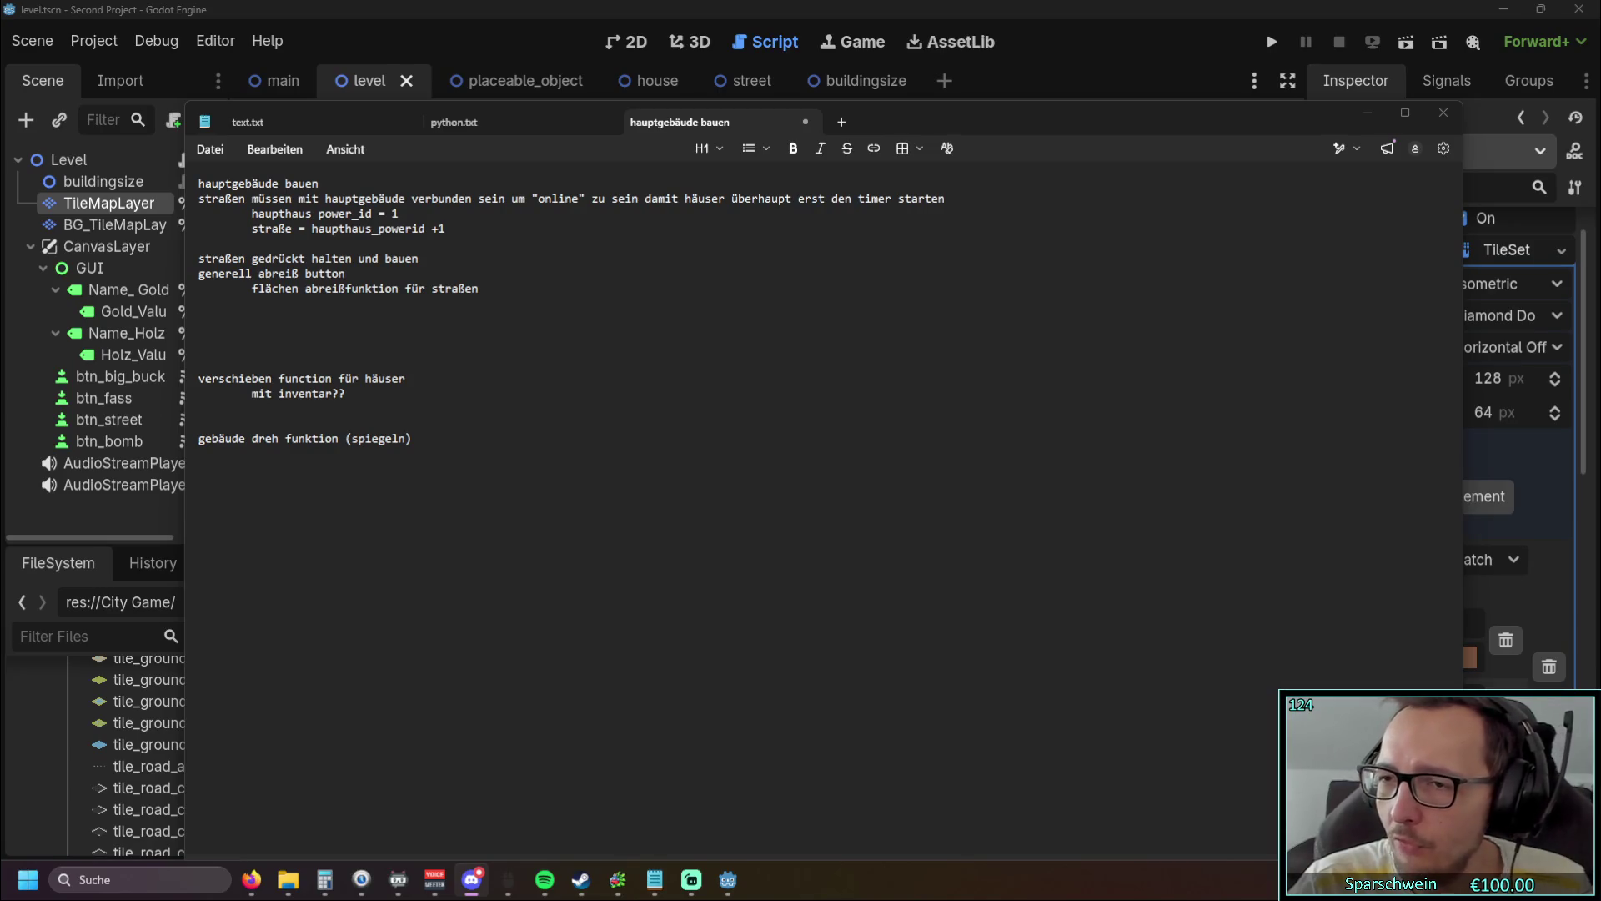
click(946, 447)
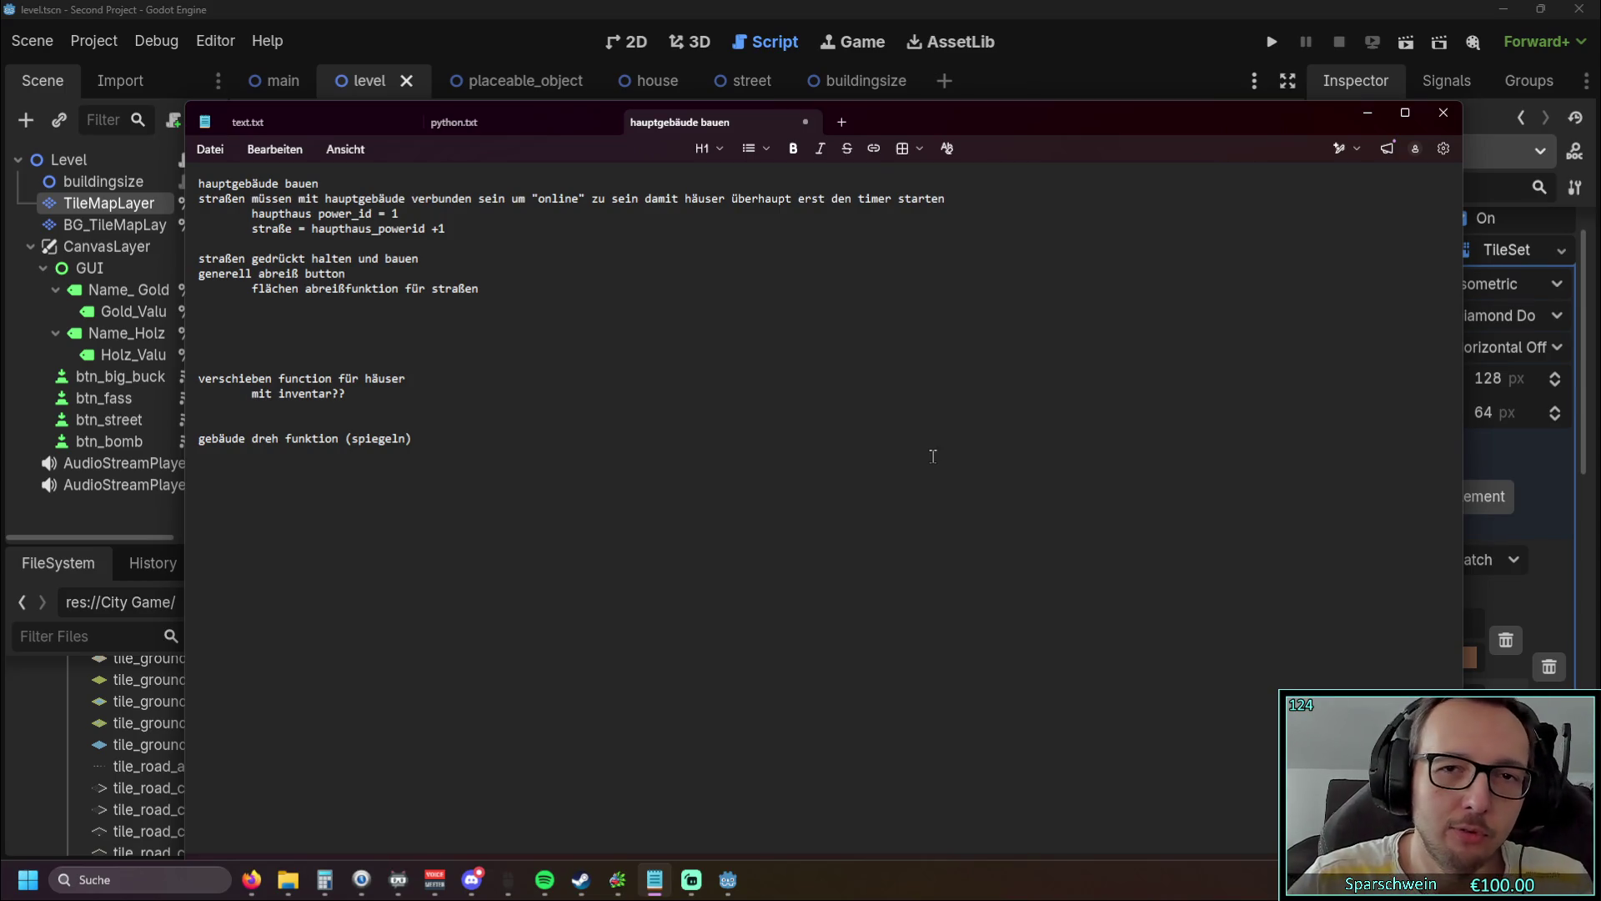
Step: Nudge the notes window up and left, then Alt+Tab over to the browser
mouse_move(1114, 127)
mouse_down()
mouse_move(1095, 86)
mouse_move(1077, 139)
mouse_move(1075, 123)
mouse_move(1086, 142)
mouse_move(1093, 128)
mouse_up()
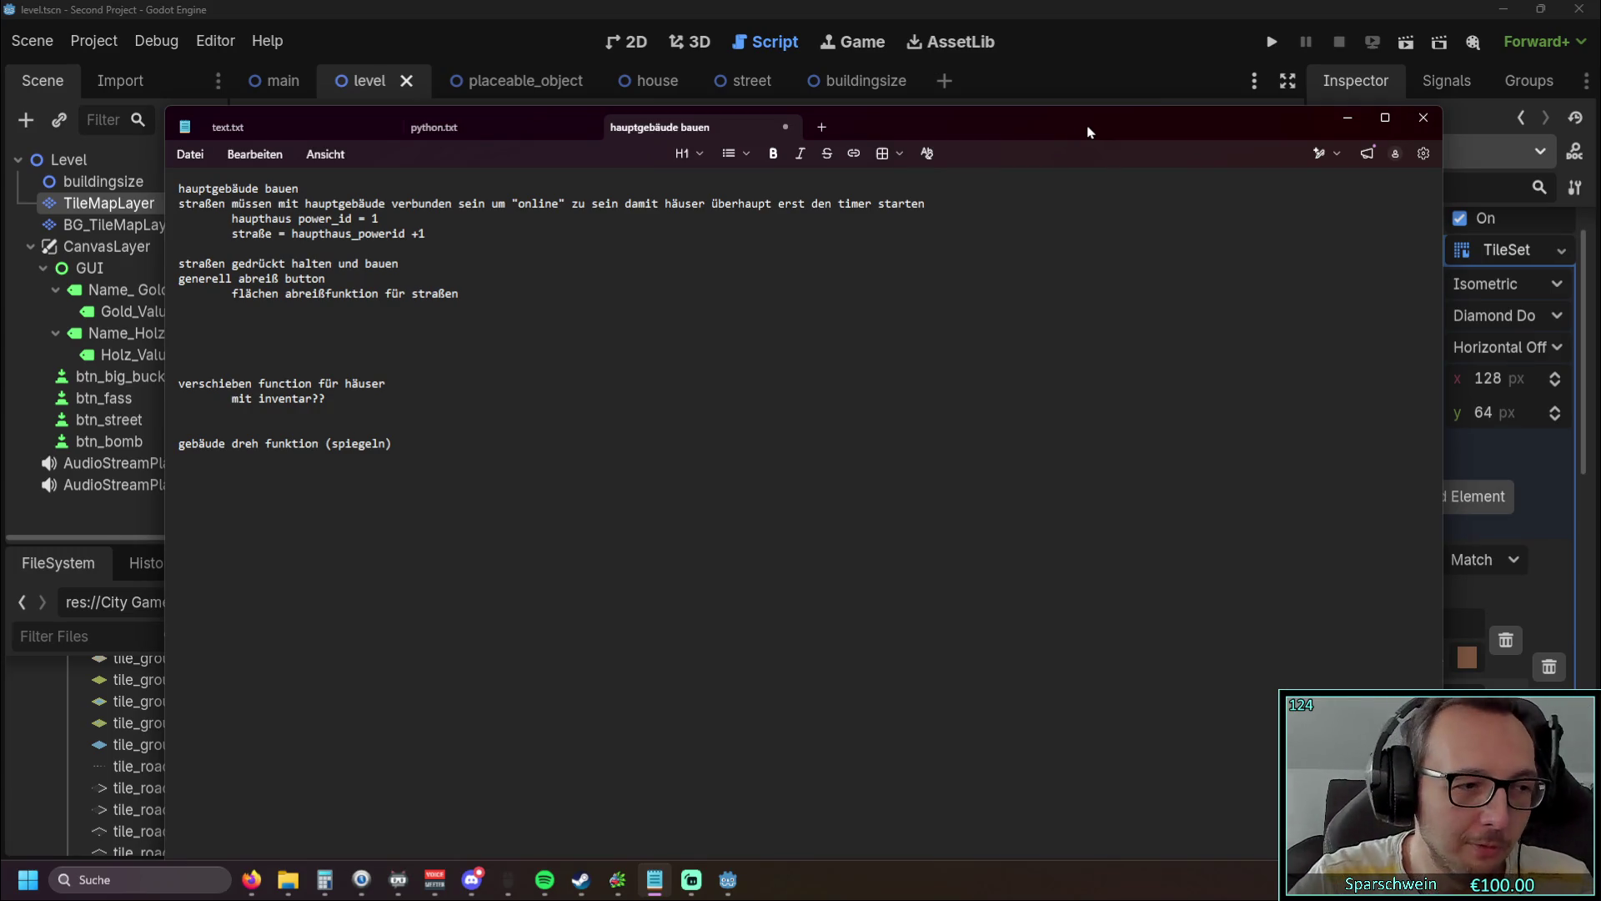
key(alt+Tab)
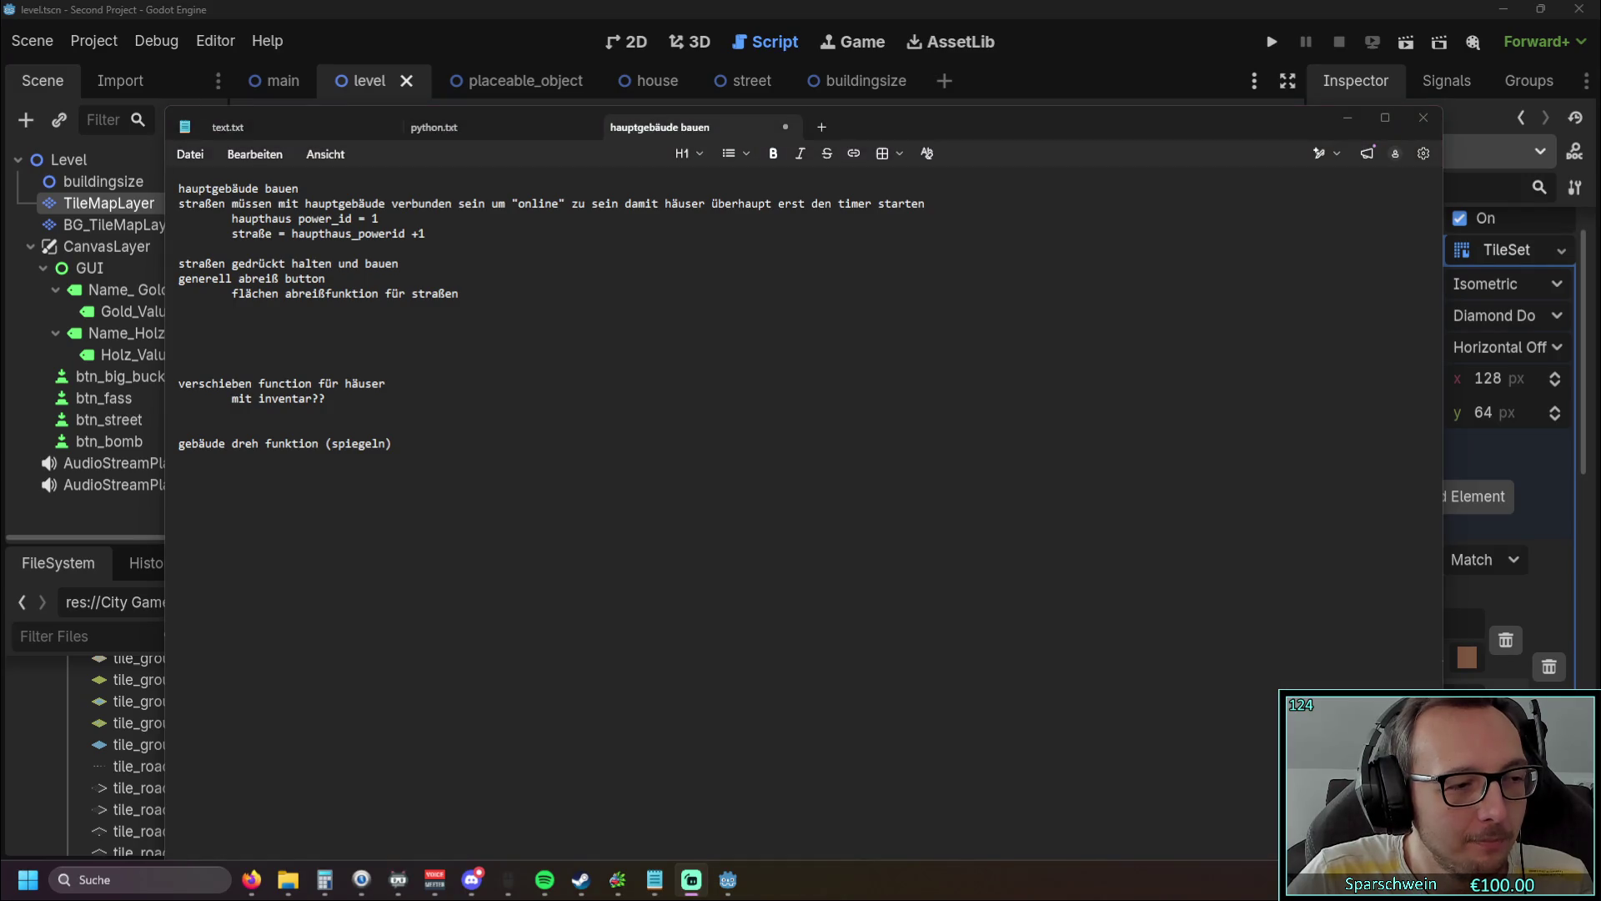
Step: Scroll the PixelLab page past Animation and Rotation to the concept-art-to-playable-characters heading
scroll(333, 457, down, 2)
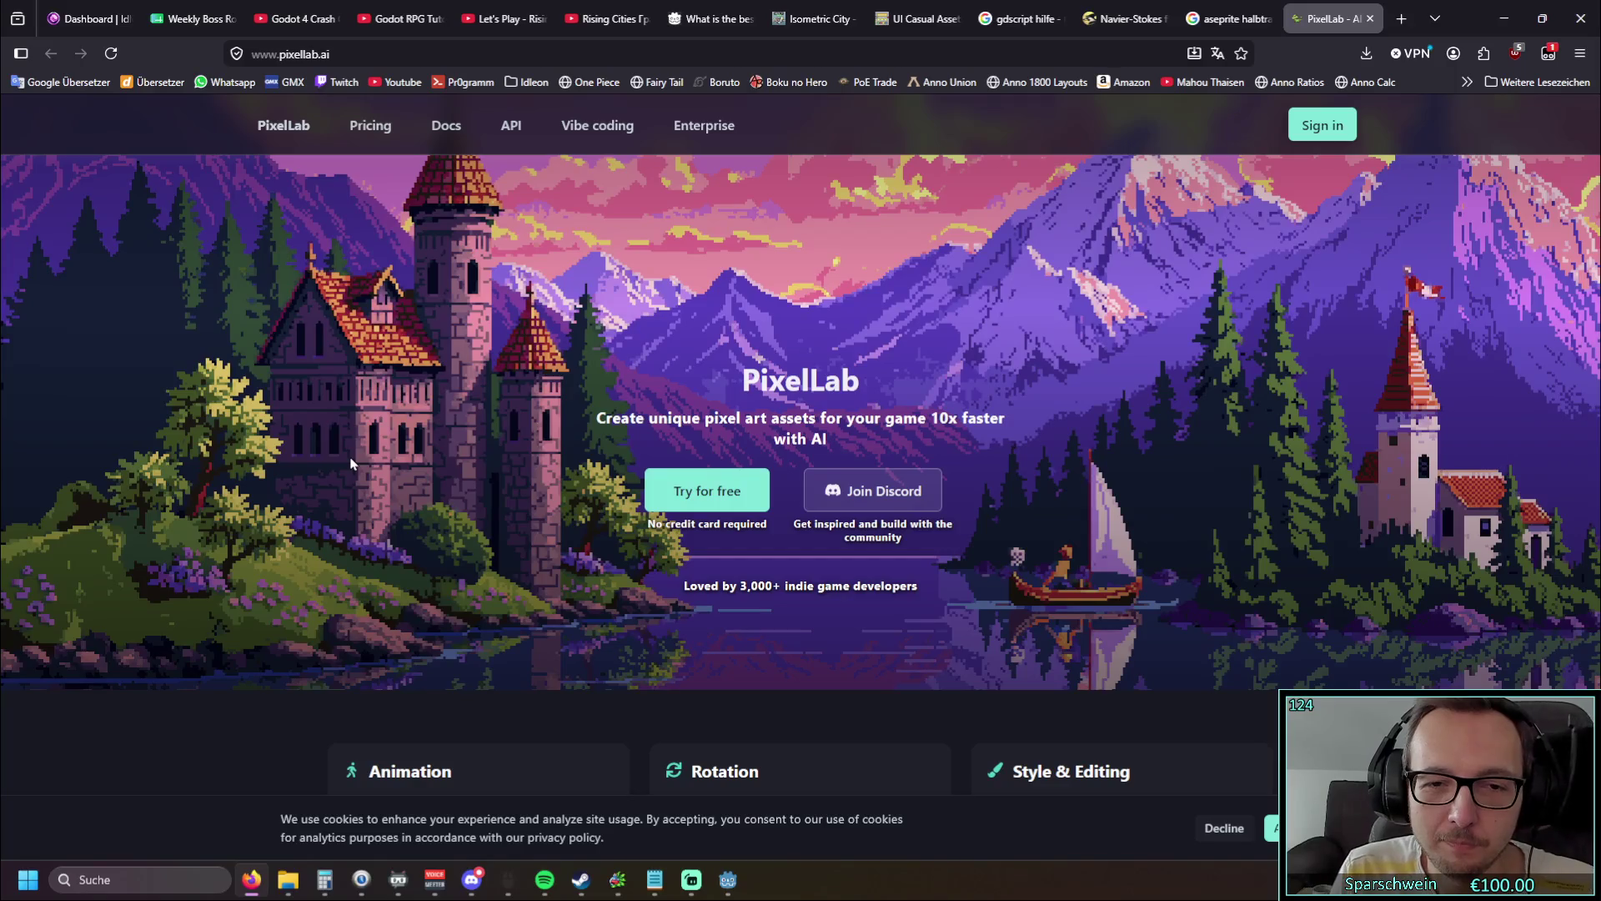
scroll(346, 492, down, 5)
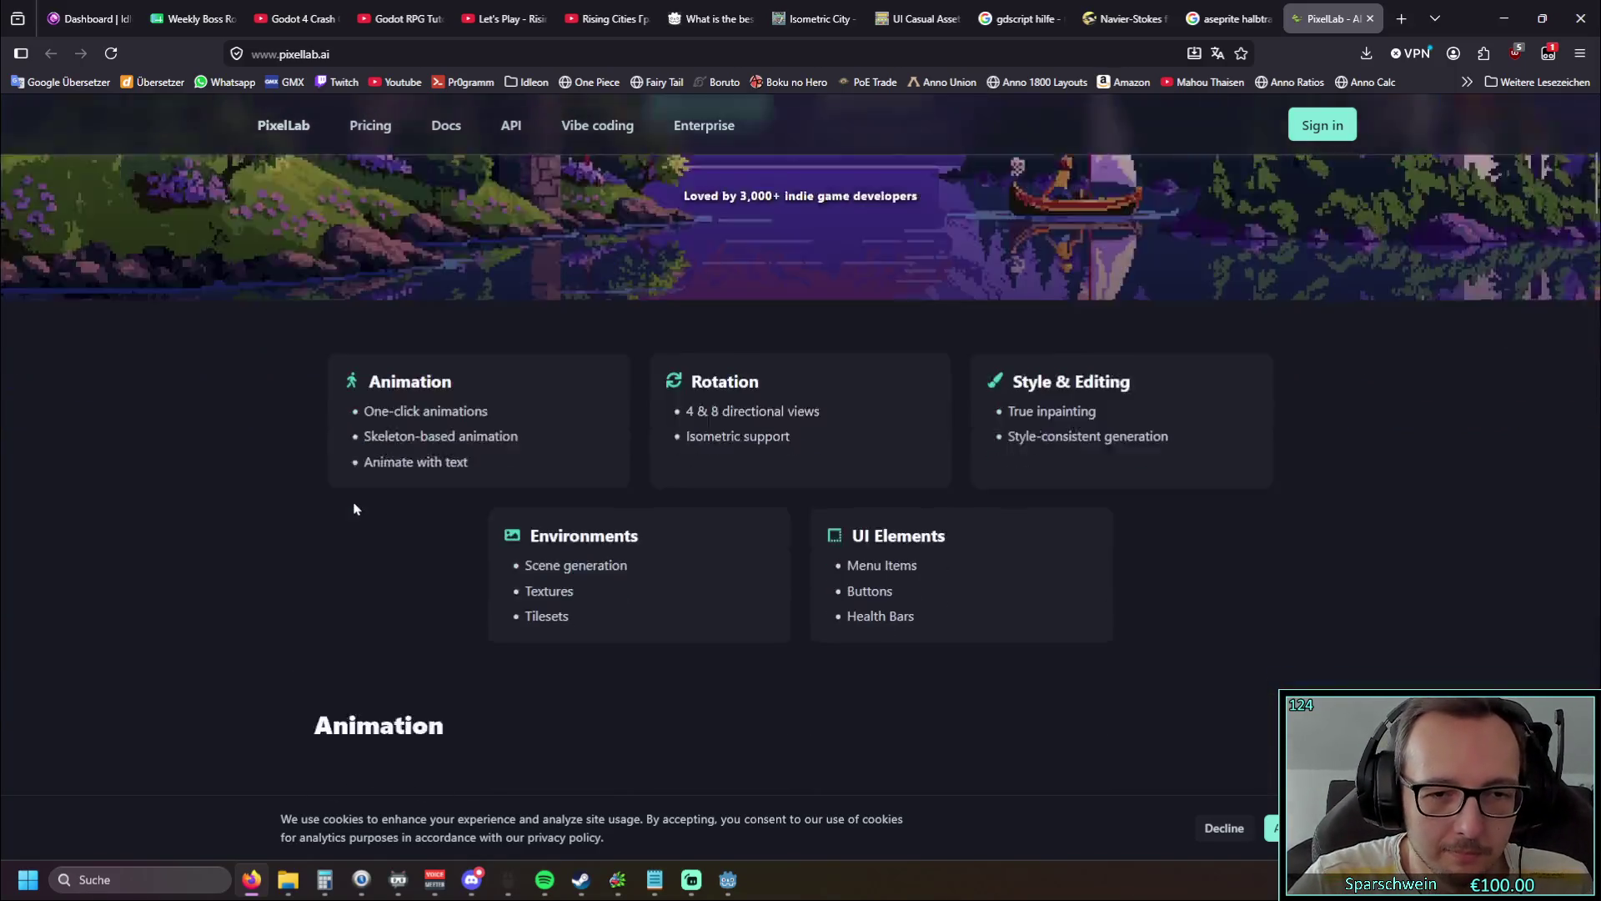
scroll(300, 492, down, 5)
scroll(250, 482, up, 1)
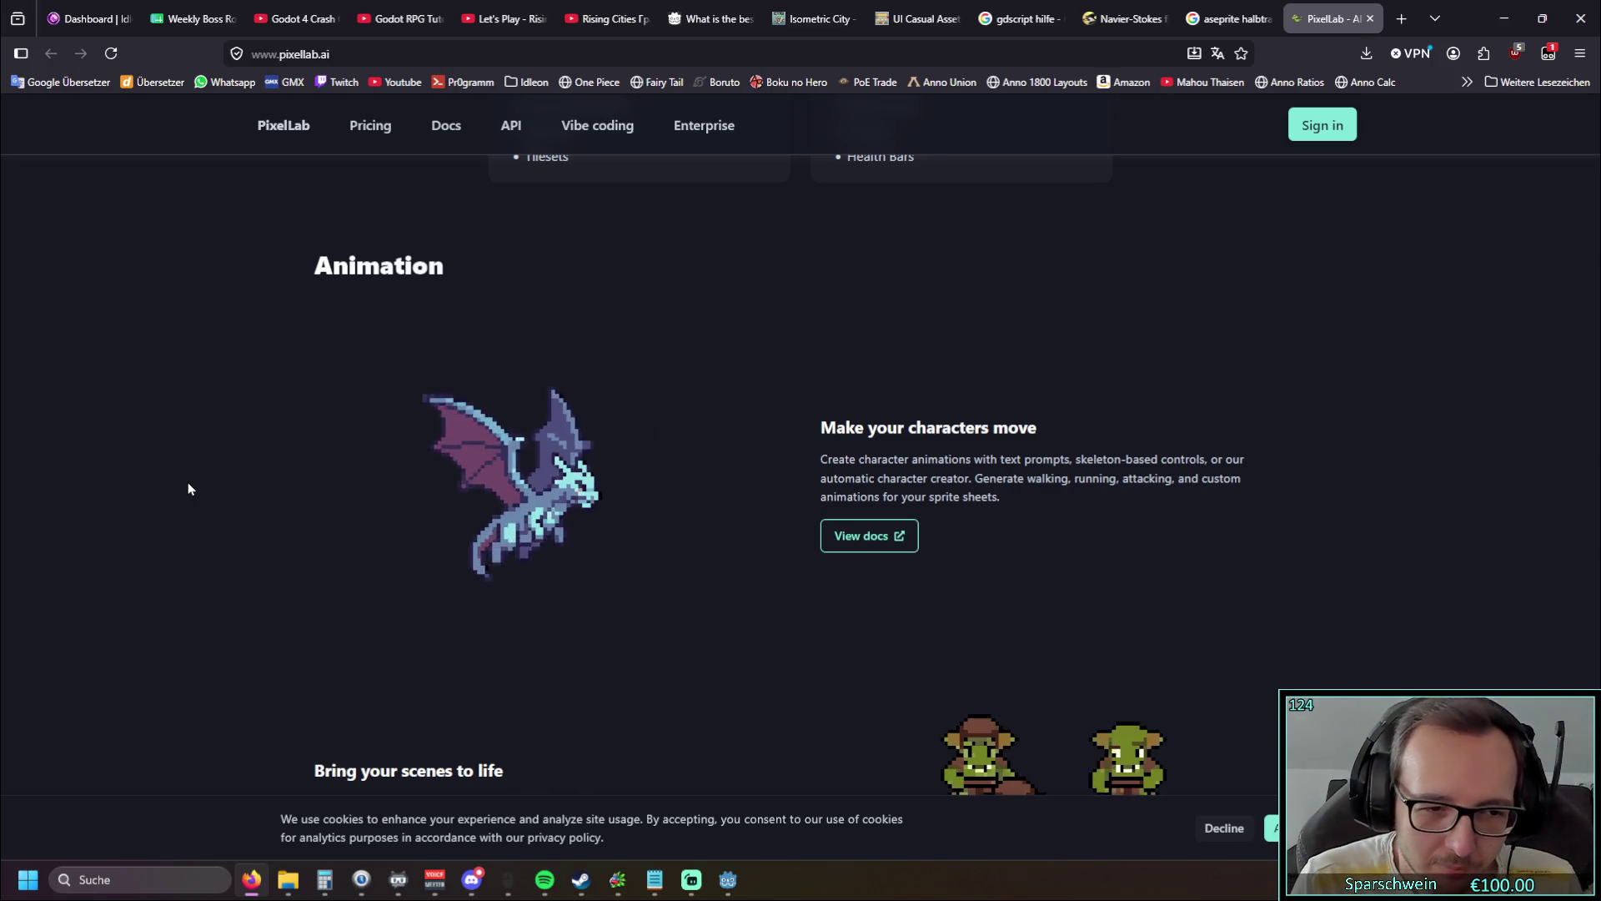
scroll(198, 455, down, 3)
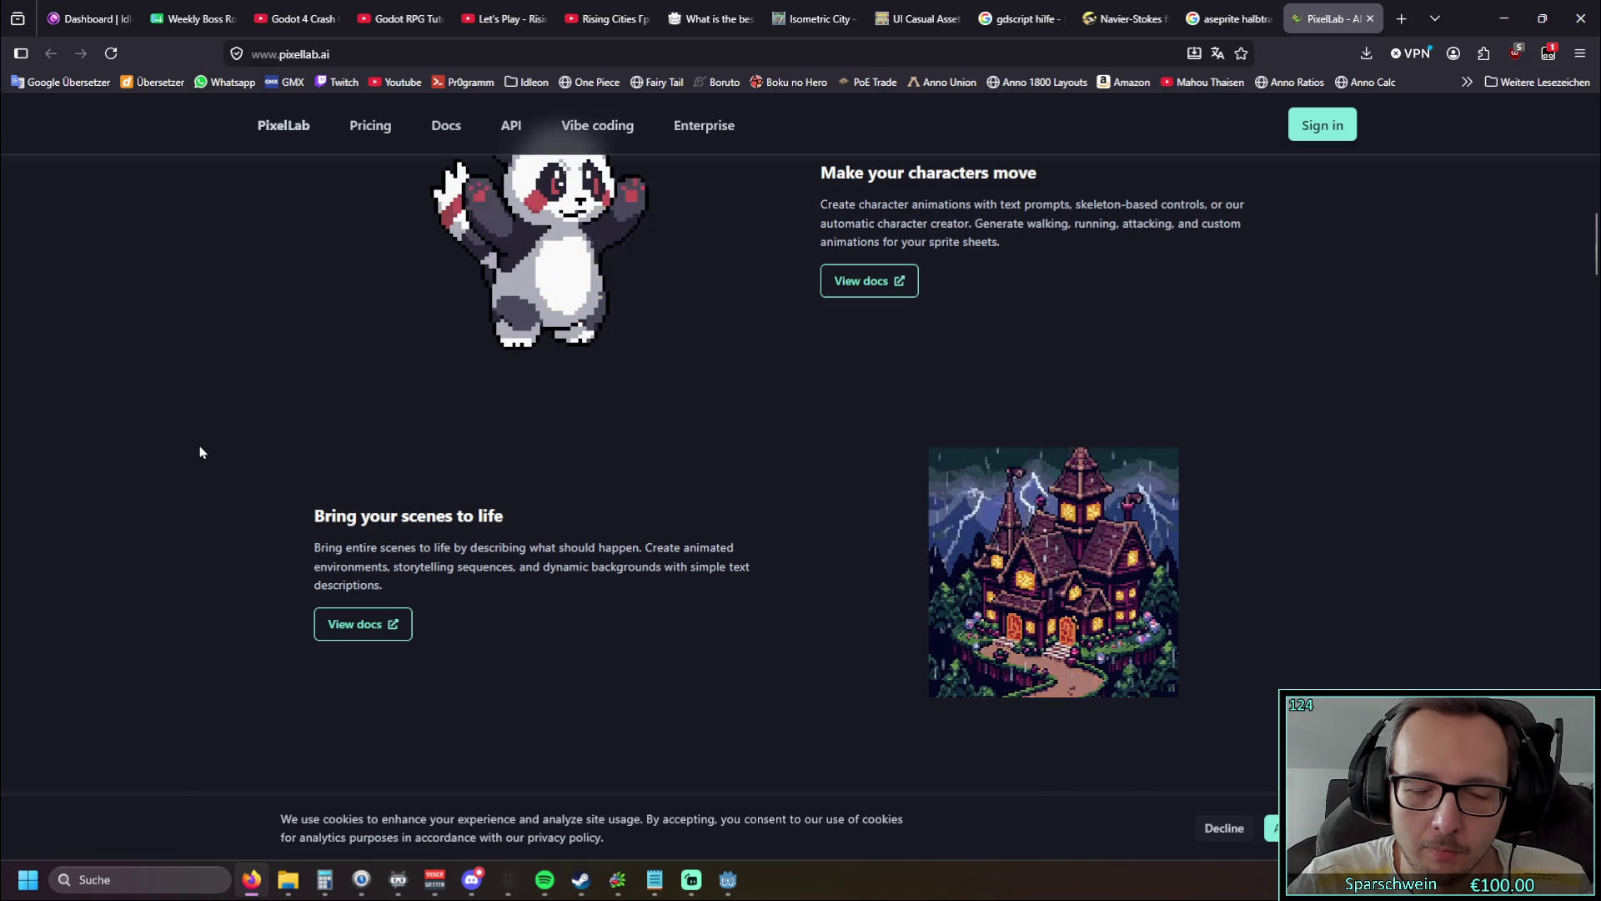
scroll(201, 452, down, 5)
scroll(207, 451, down, 2)
scroll(206, 451, down, 3)
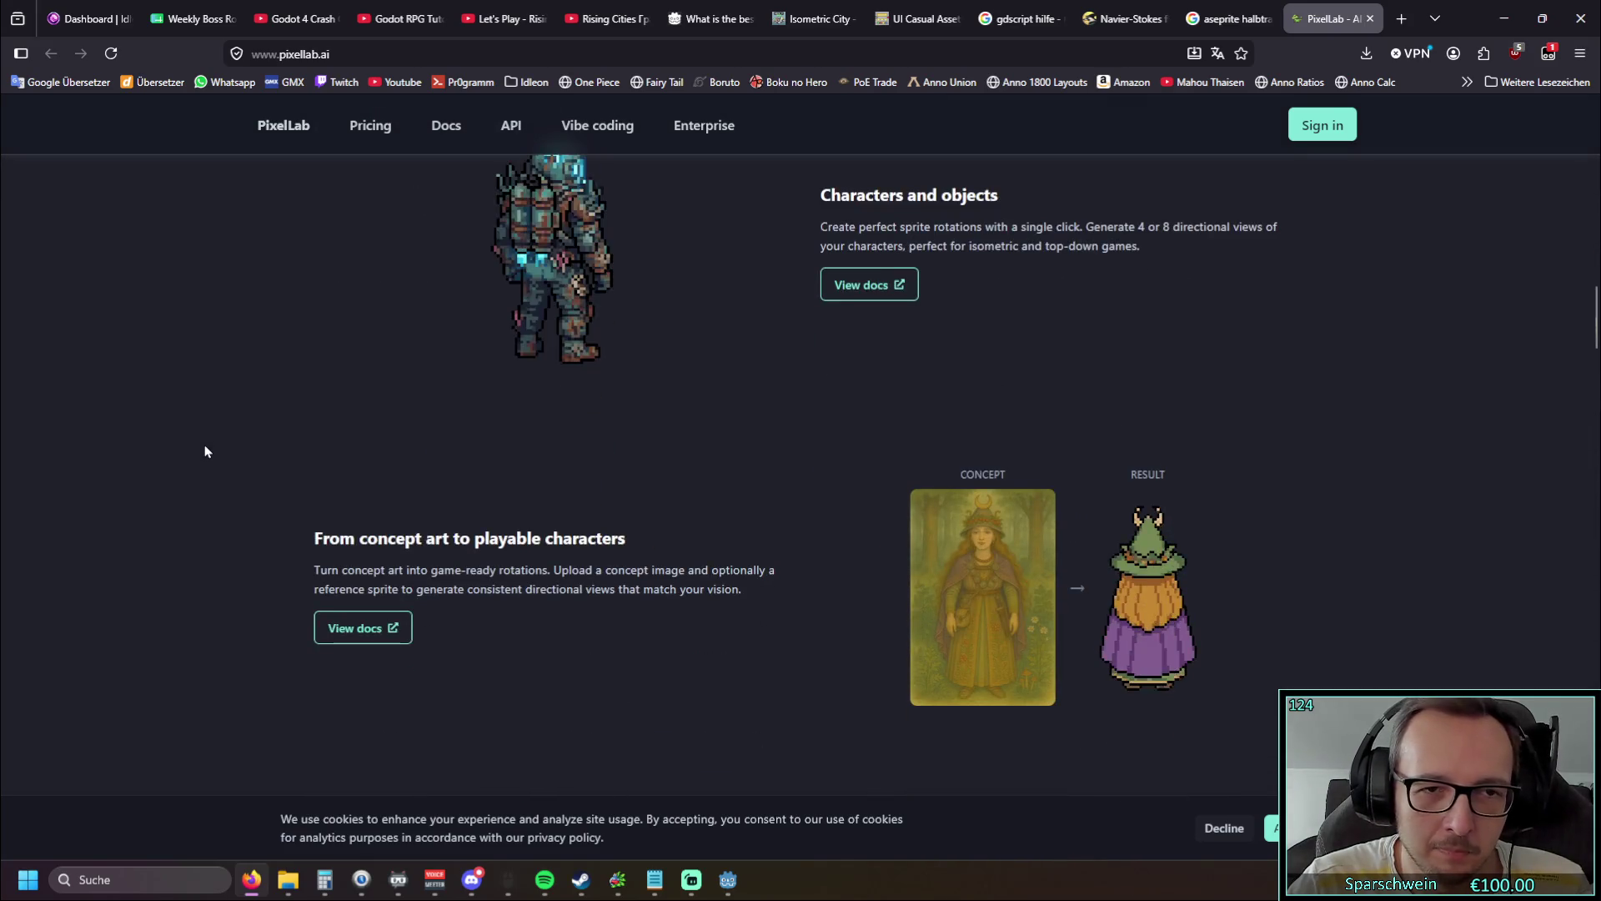
scroll(205, 451, up, 1)
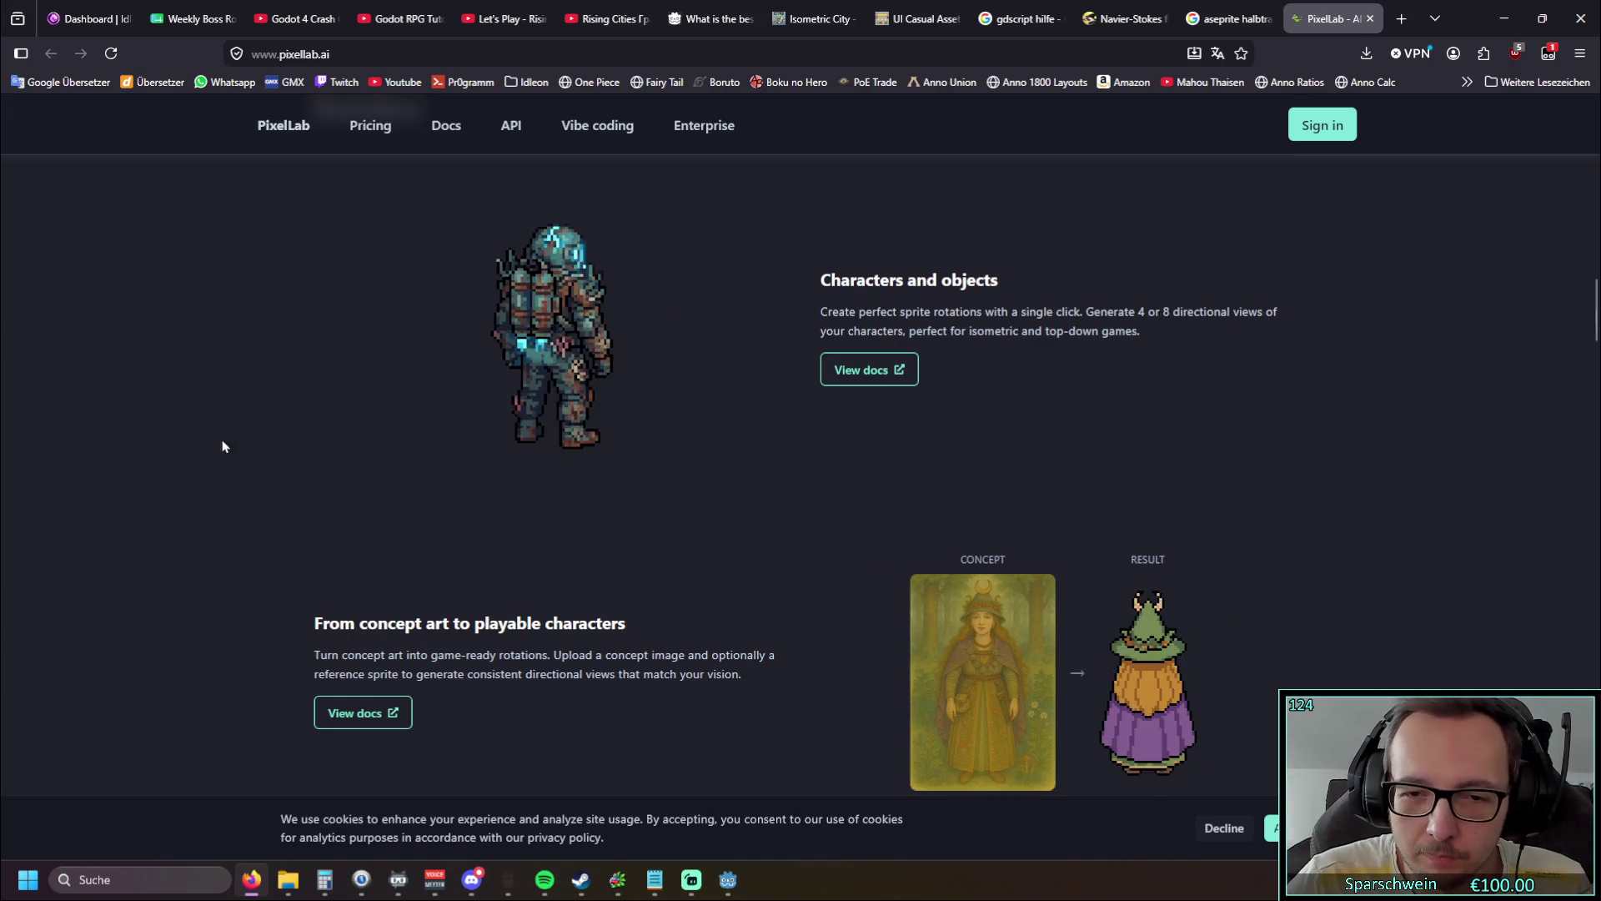
scroll(207, 450, down, 3)
drag(305, 427, 472, 368)
click(731, 476)
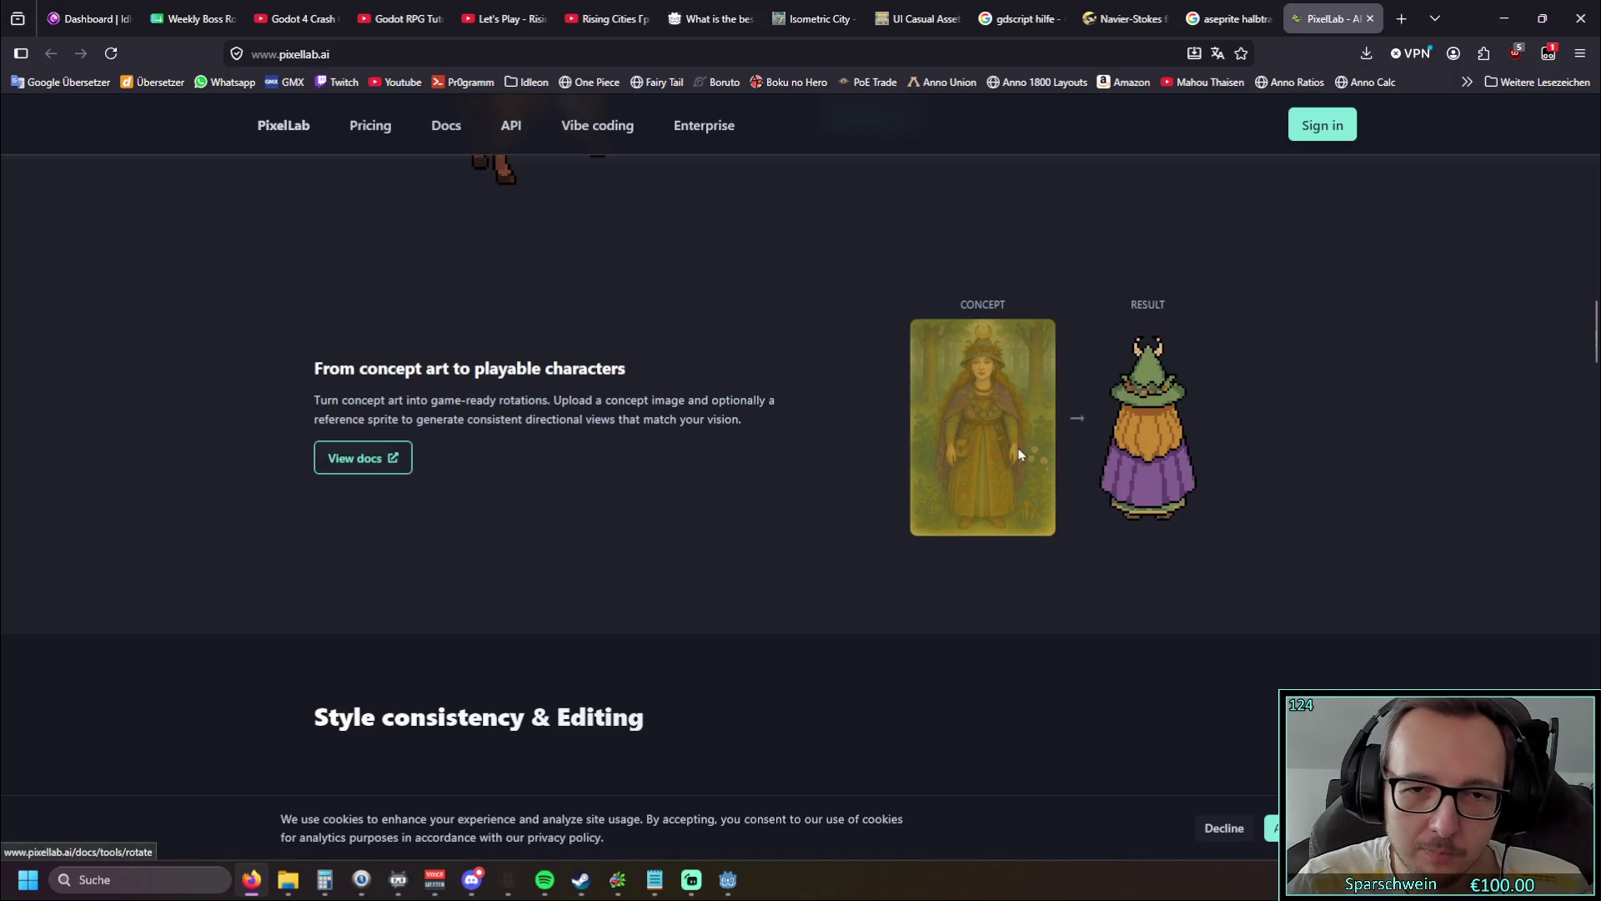
Step: Scroll PixelLab's homepage past Style consistency, Environments, Game Maps and UI Elements to the testimonials
scroll(702, 414, down, 4)
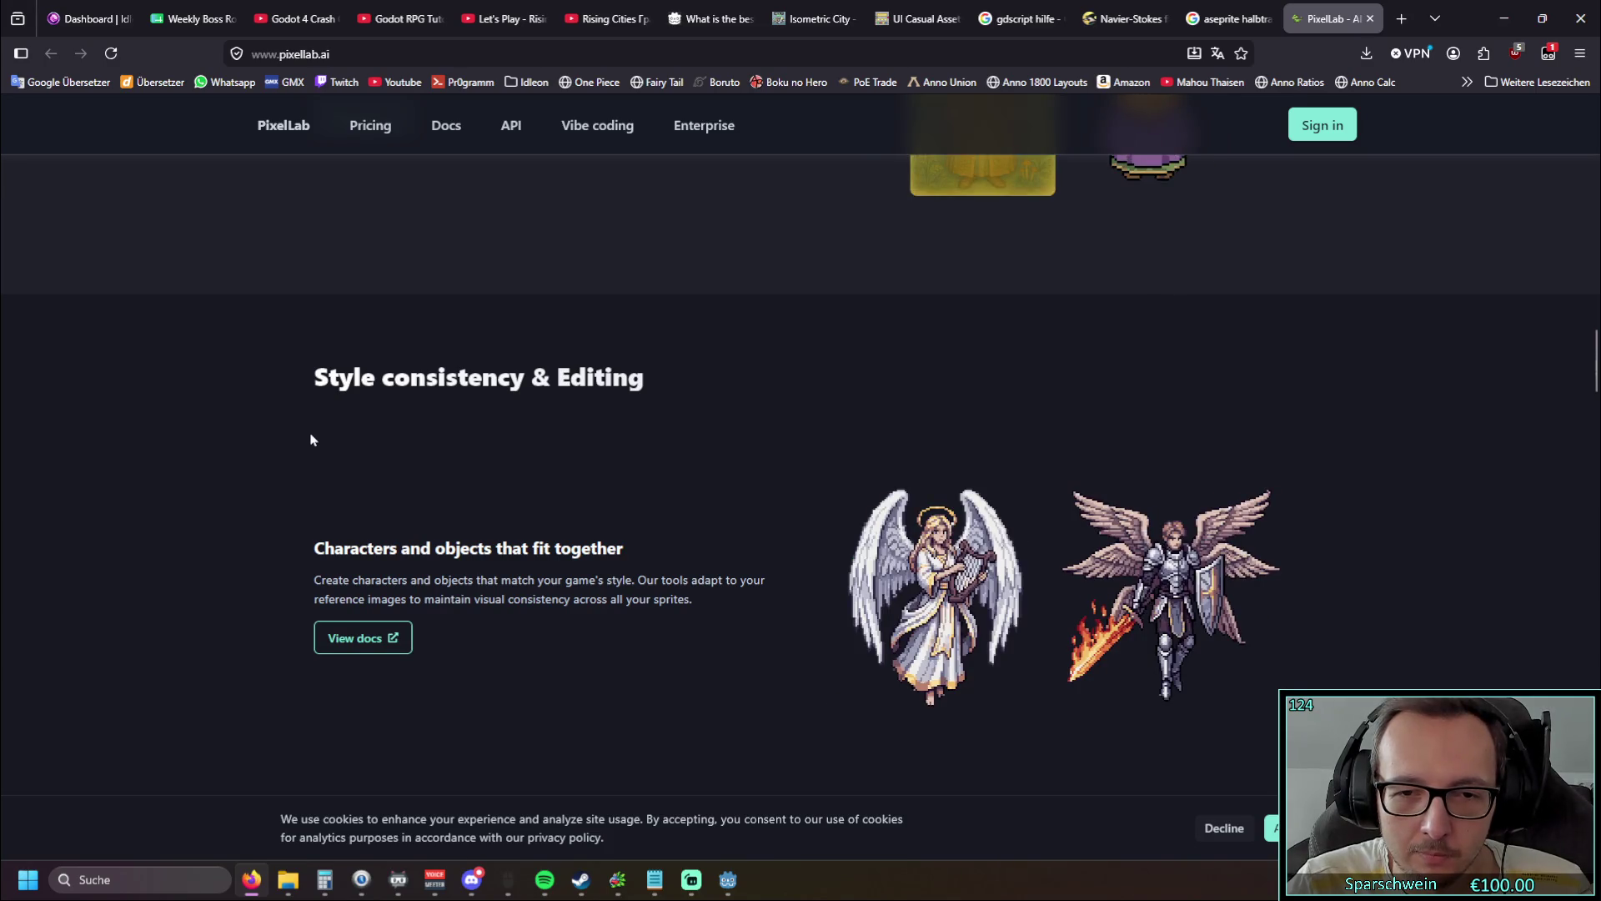
scroll(310, 440, down, 1)
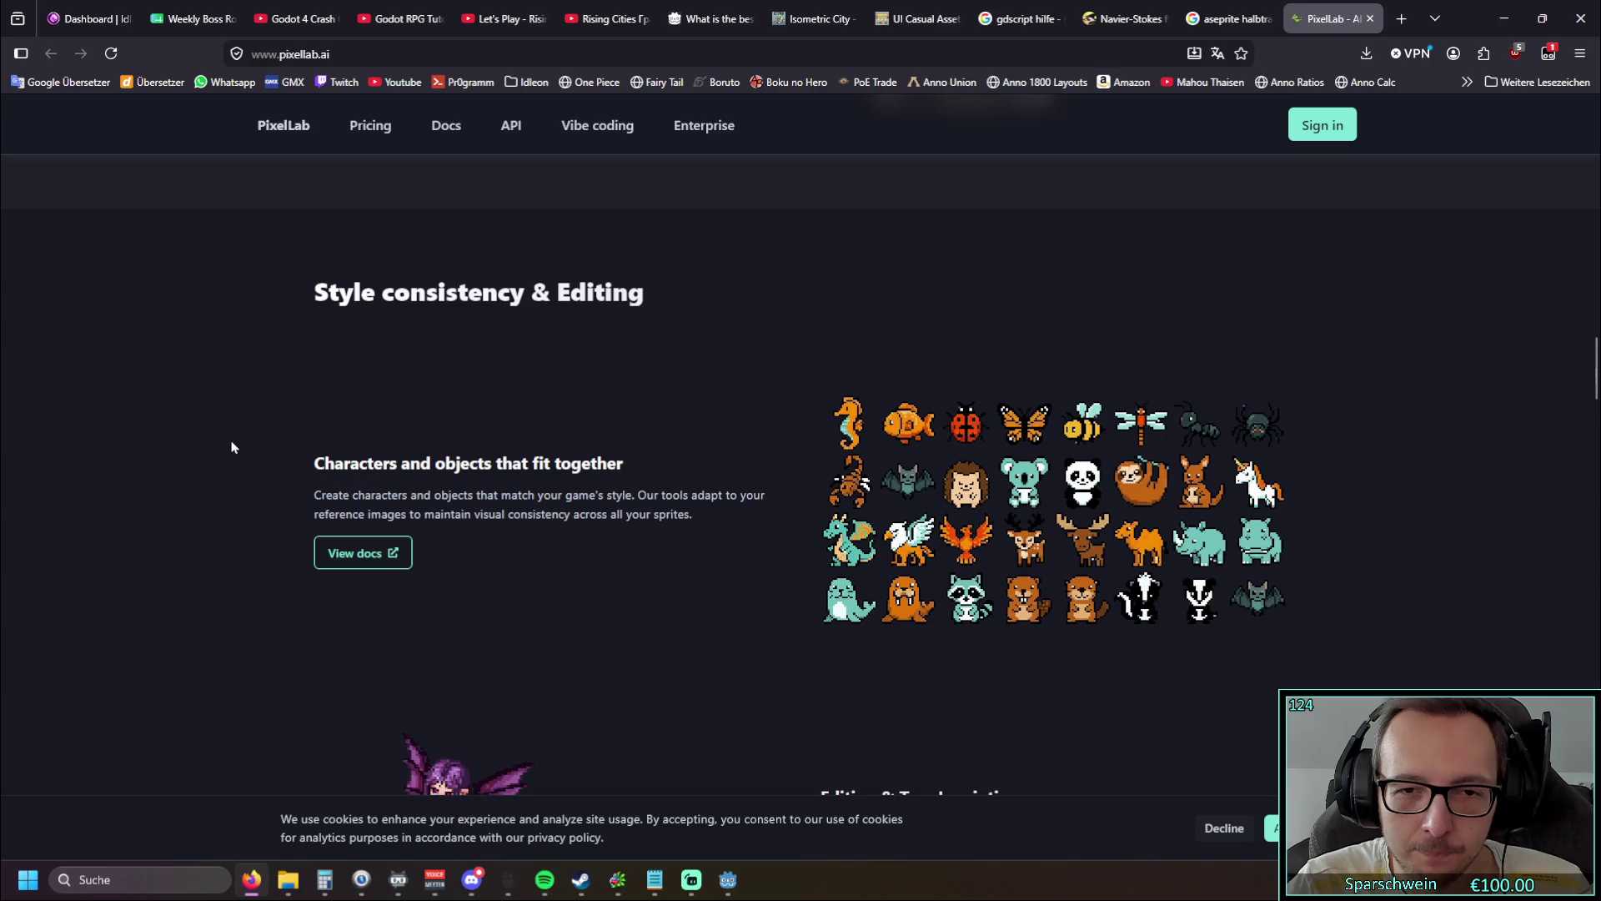
scroll(232, 448, down, 3)
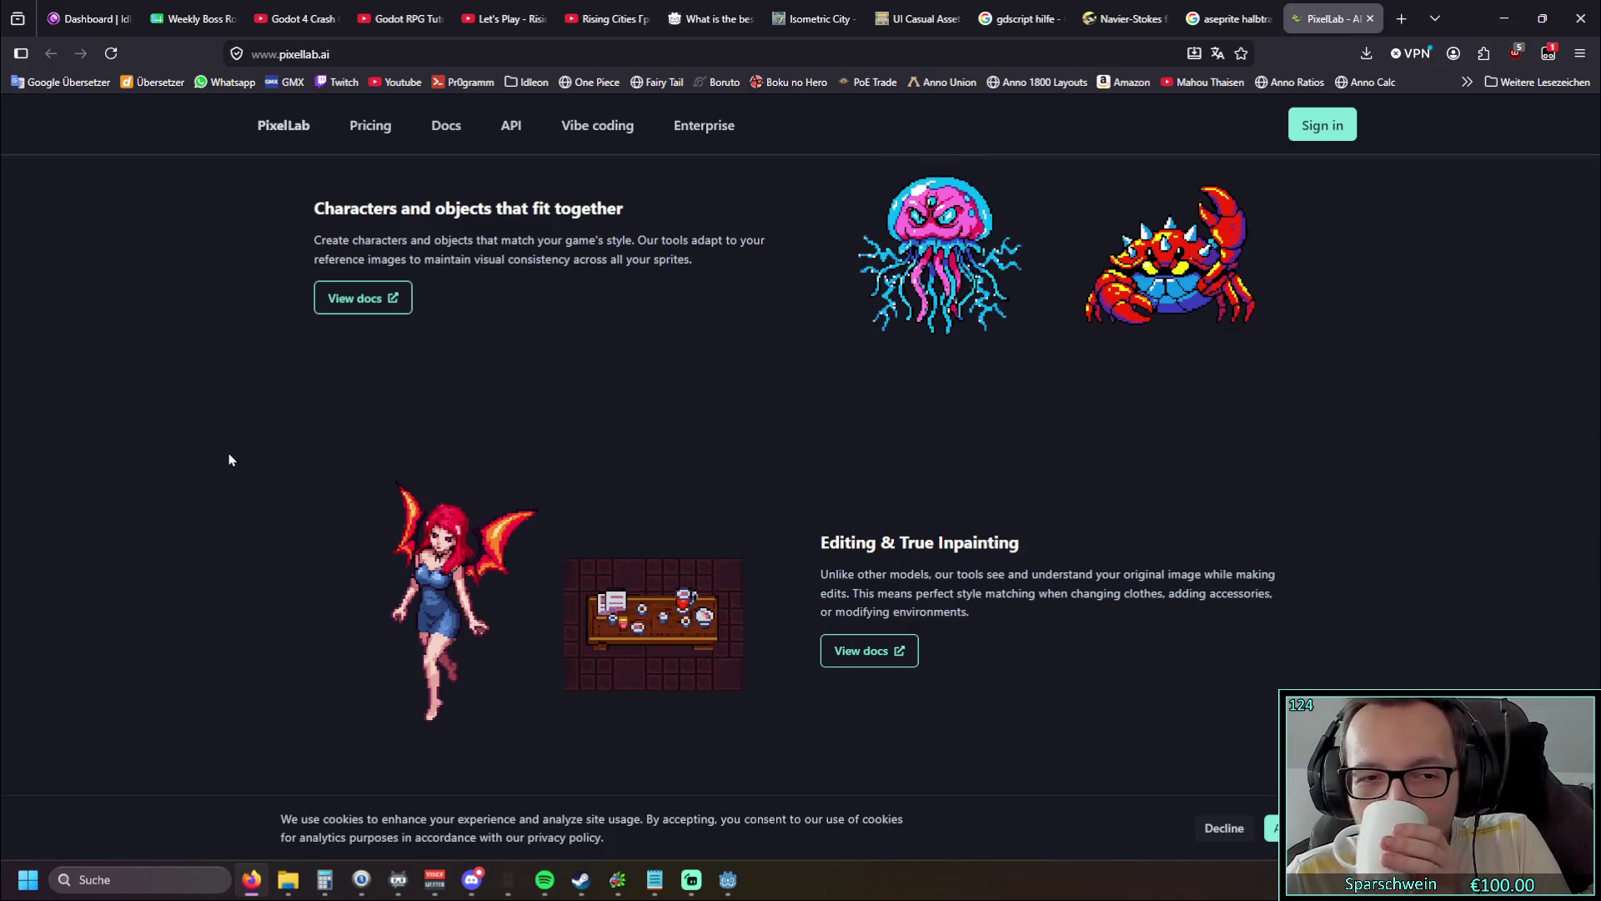
scroll(232, 460, down, 3)
scroll(232, 461, down, 4)
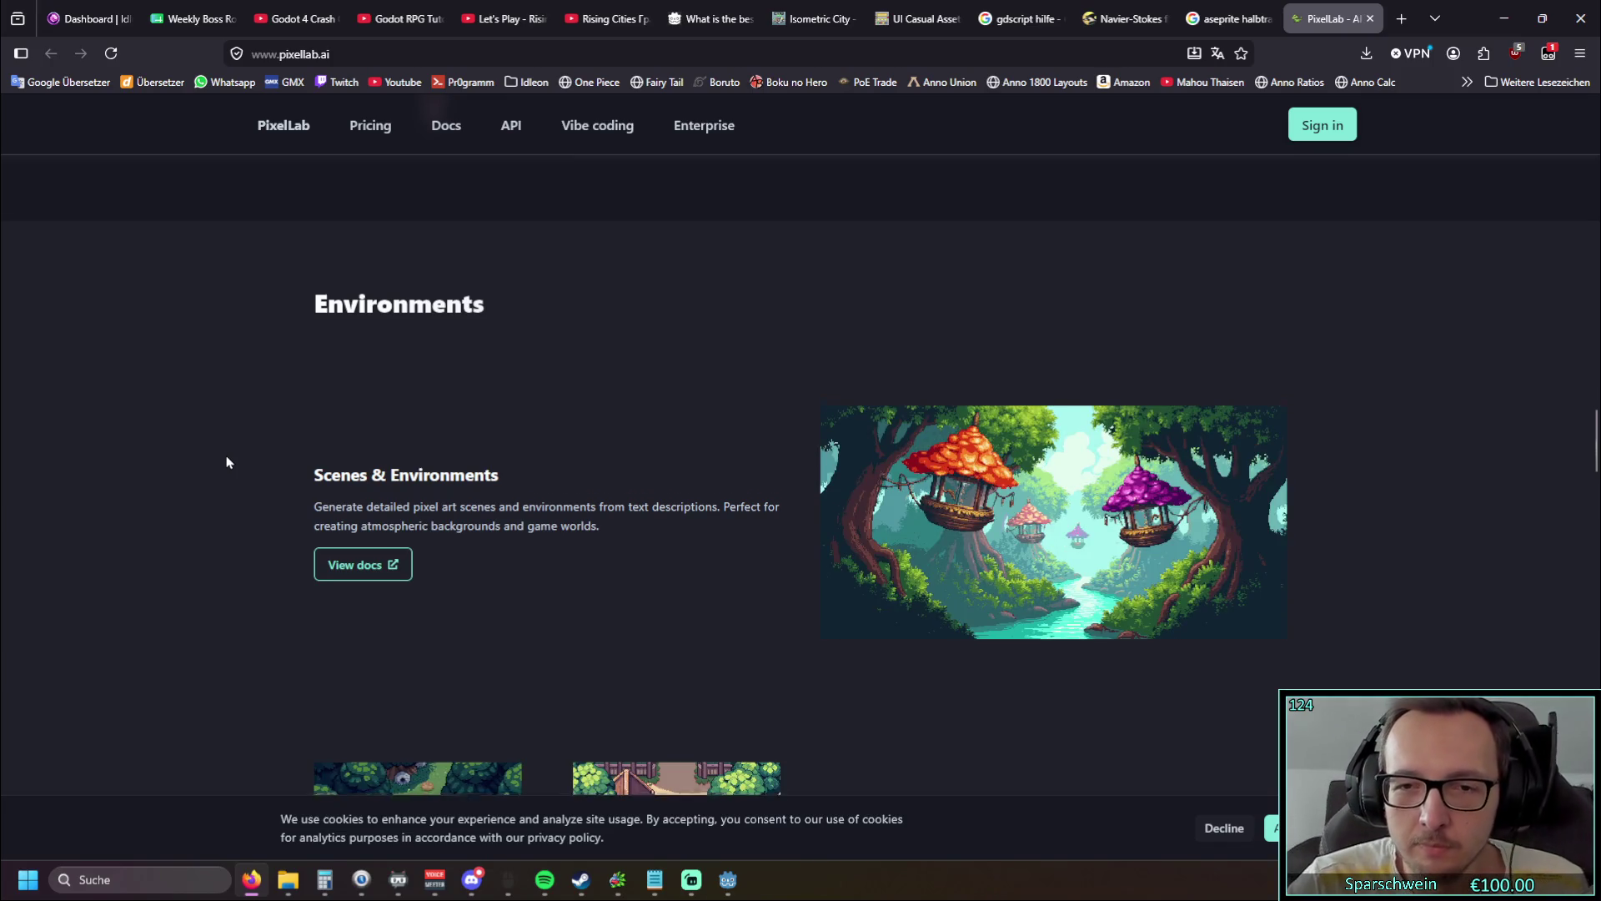
scroll(227, 461, down, 4)
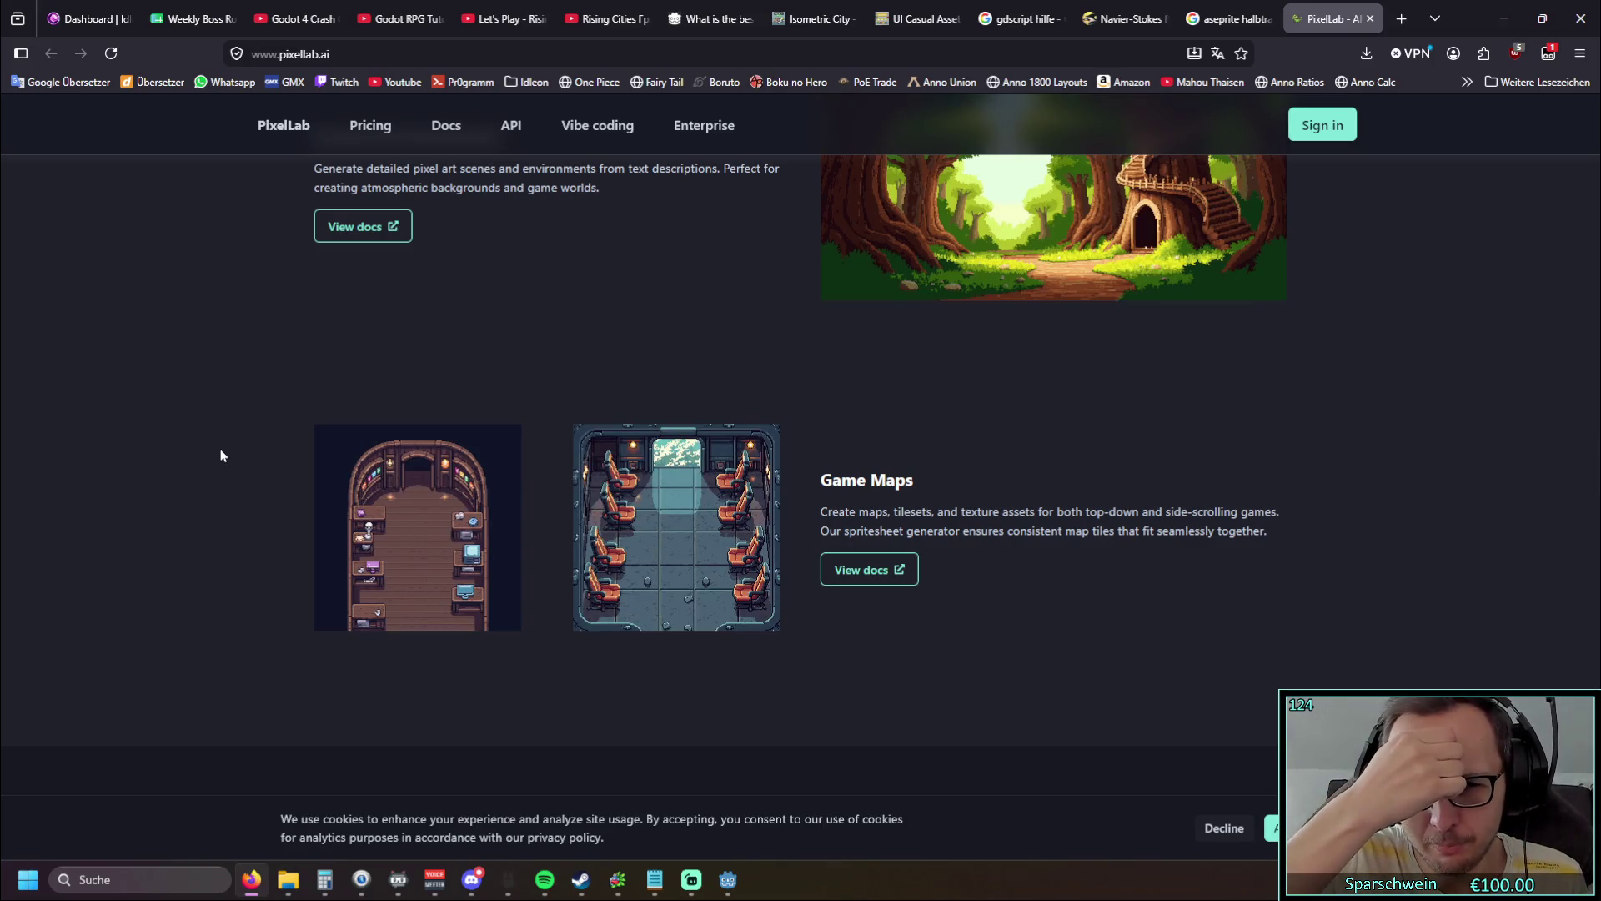
scroll(255, 399, down, 6)
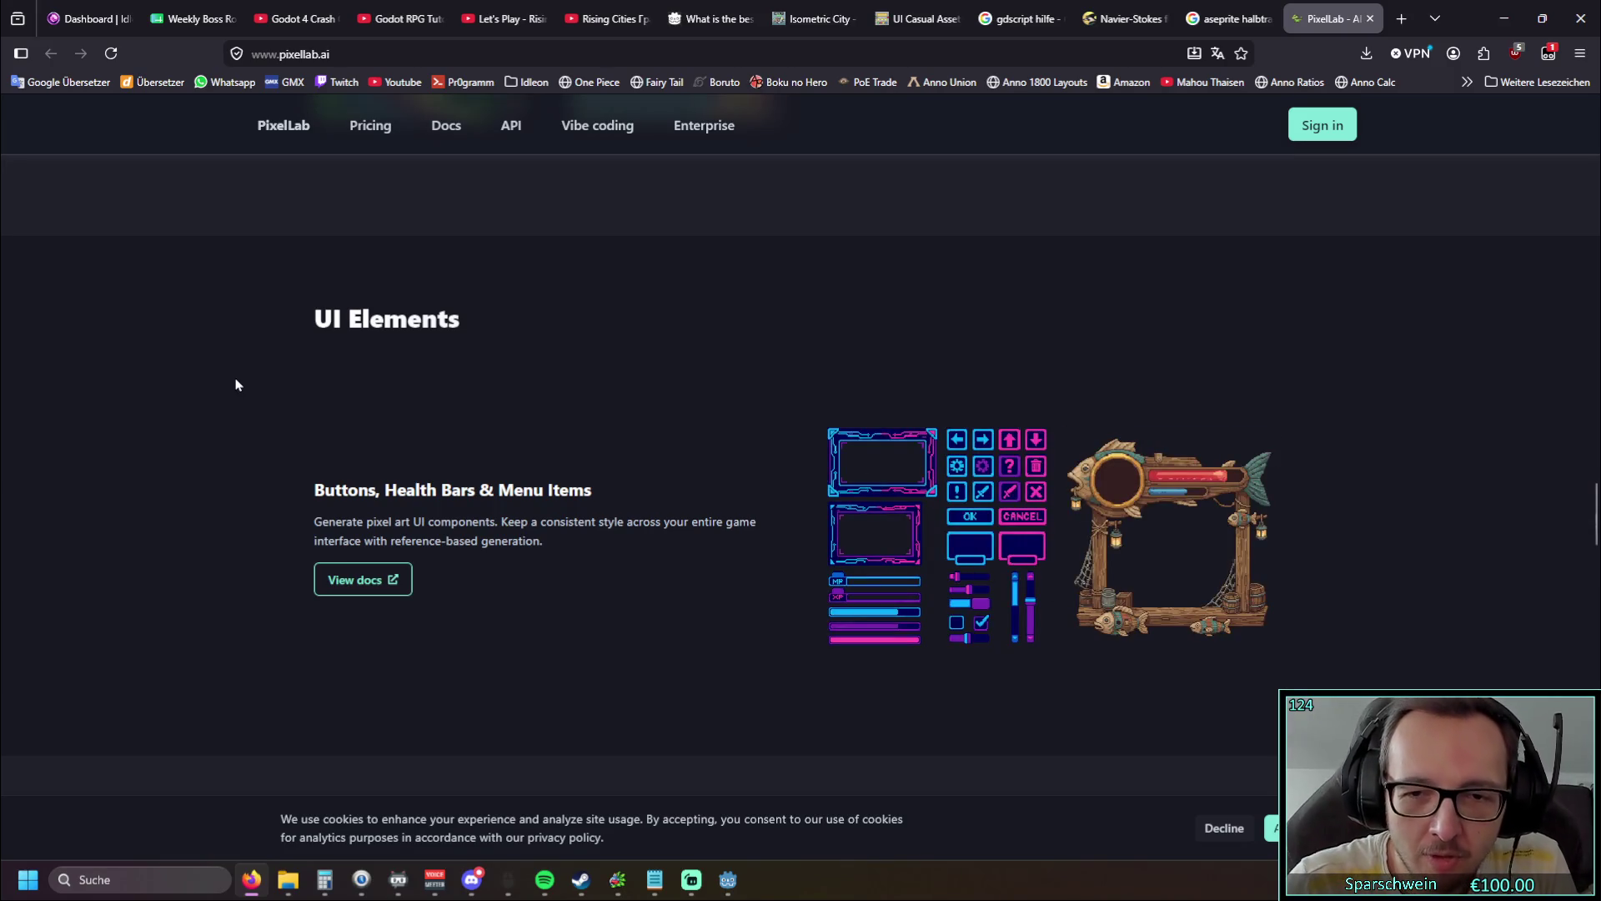
scroll(239, 388, down, 2)
scroll(241, 388, up, 1)
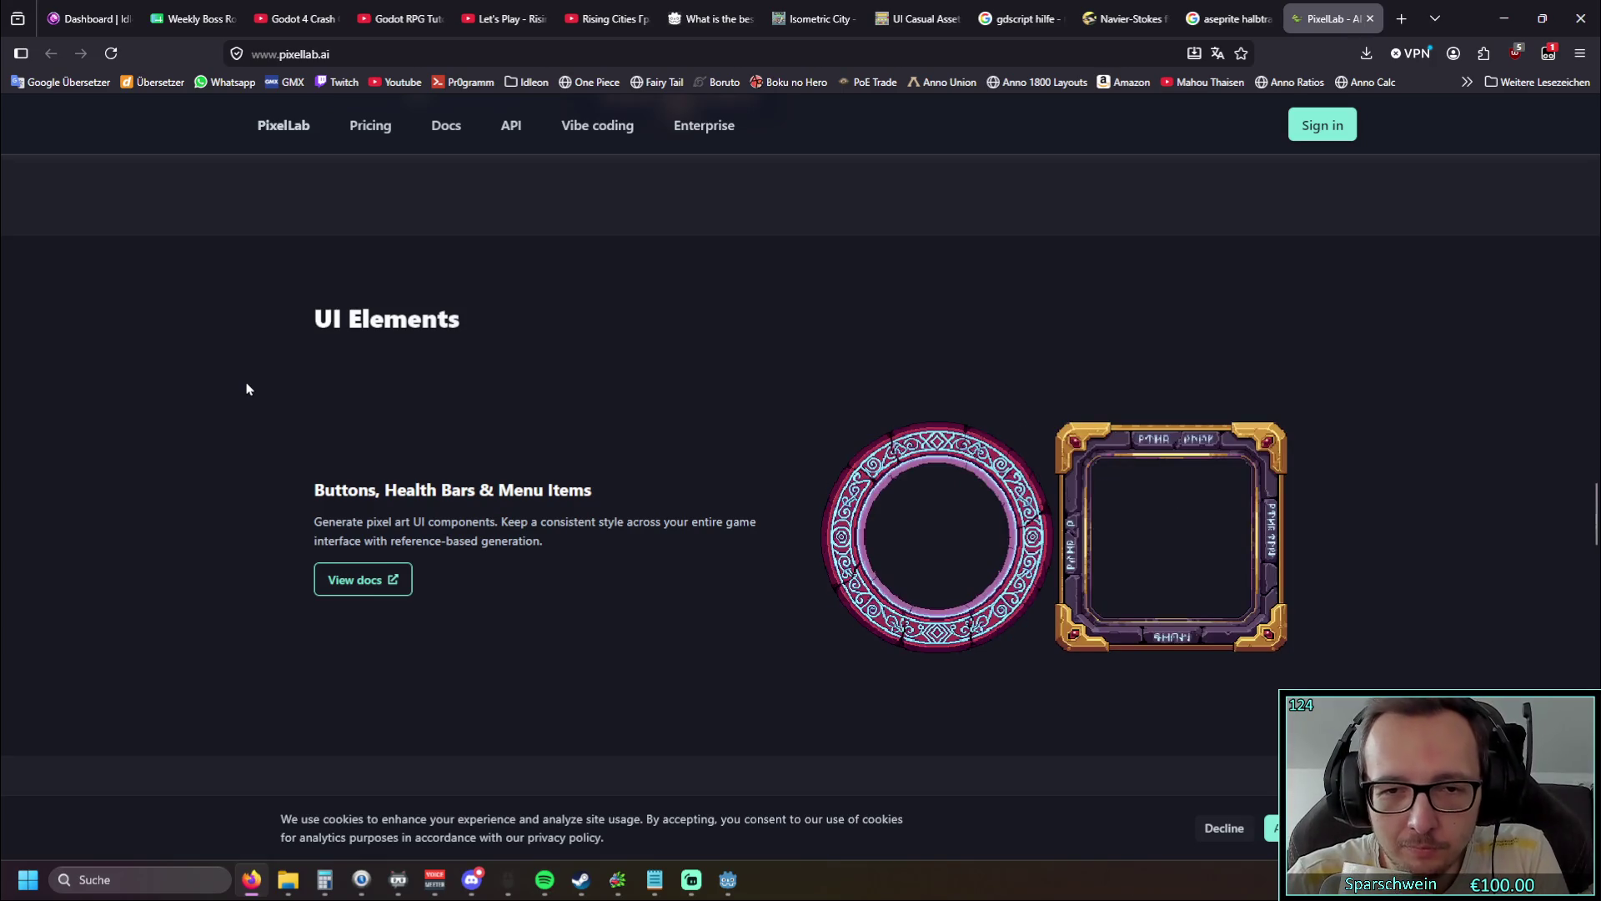
scroll(246, 388, down, 8)
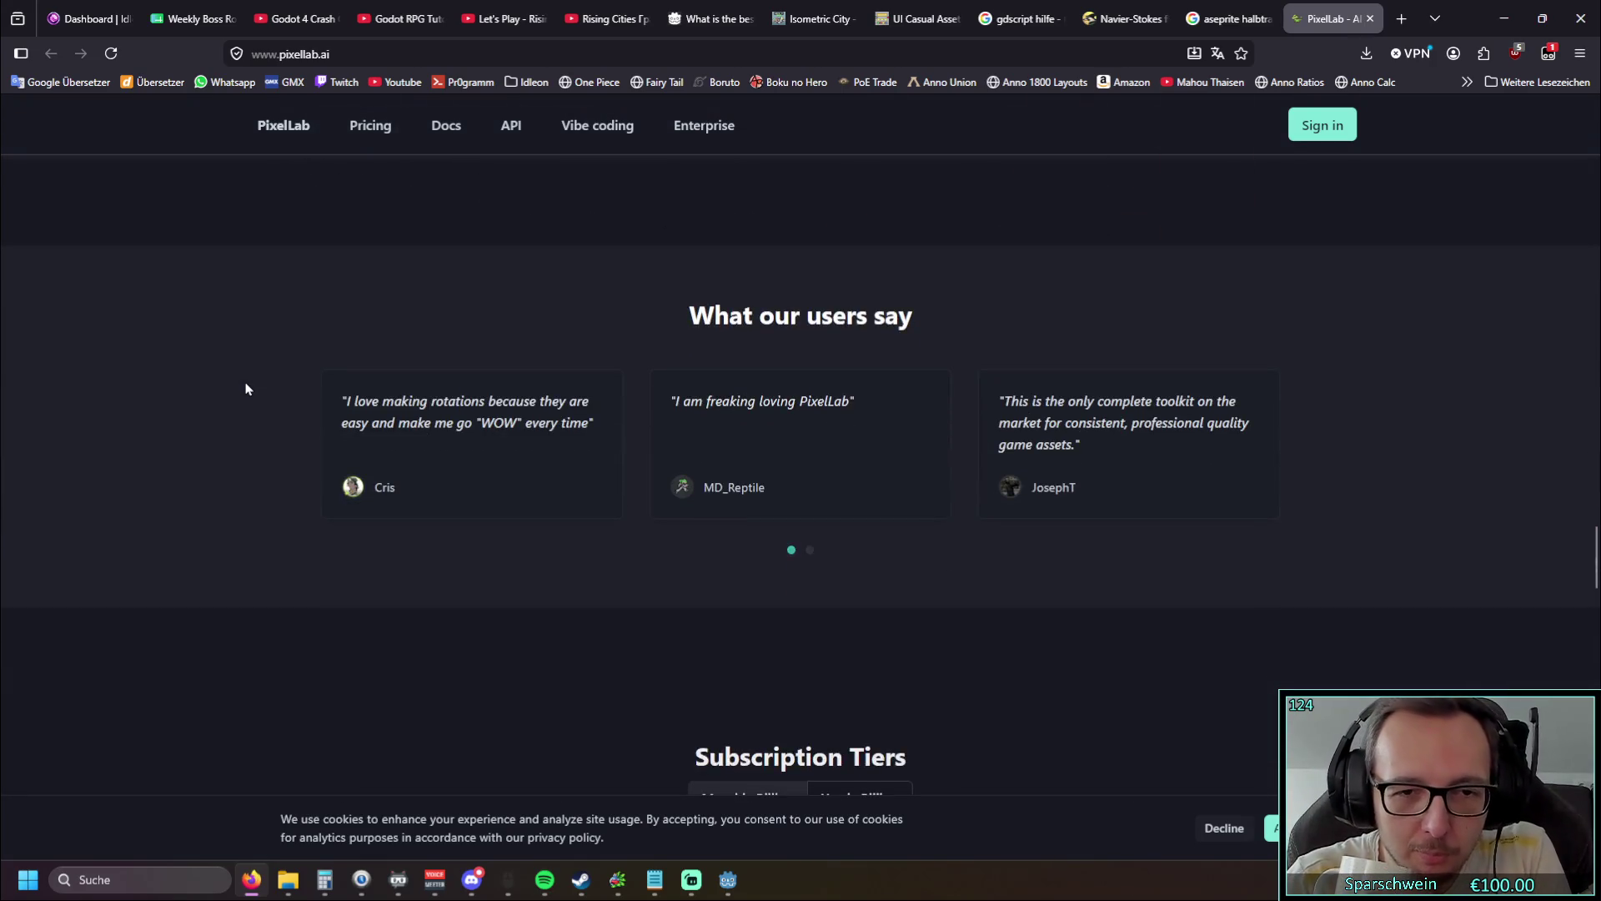
scroll(243, 387, down, 3)
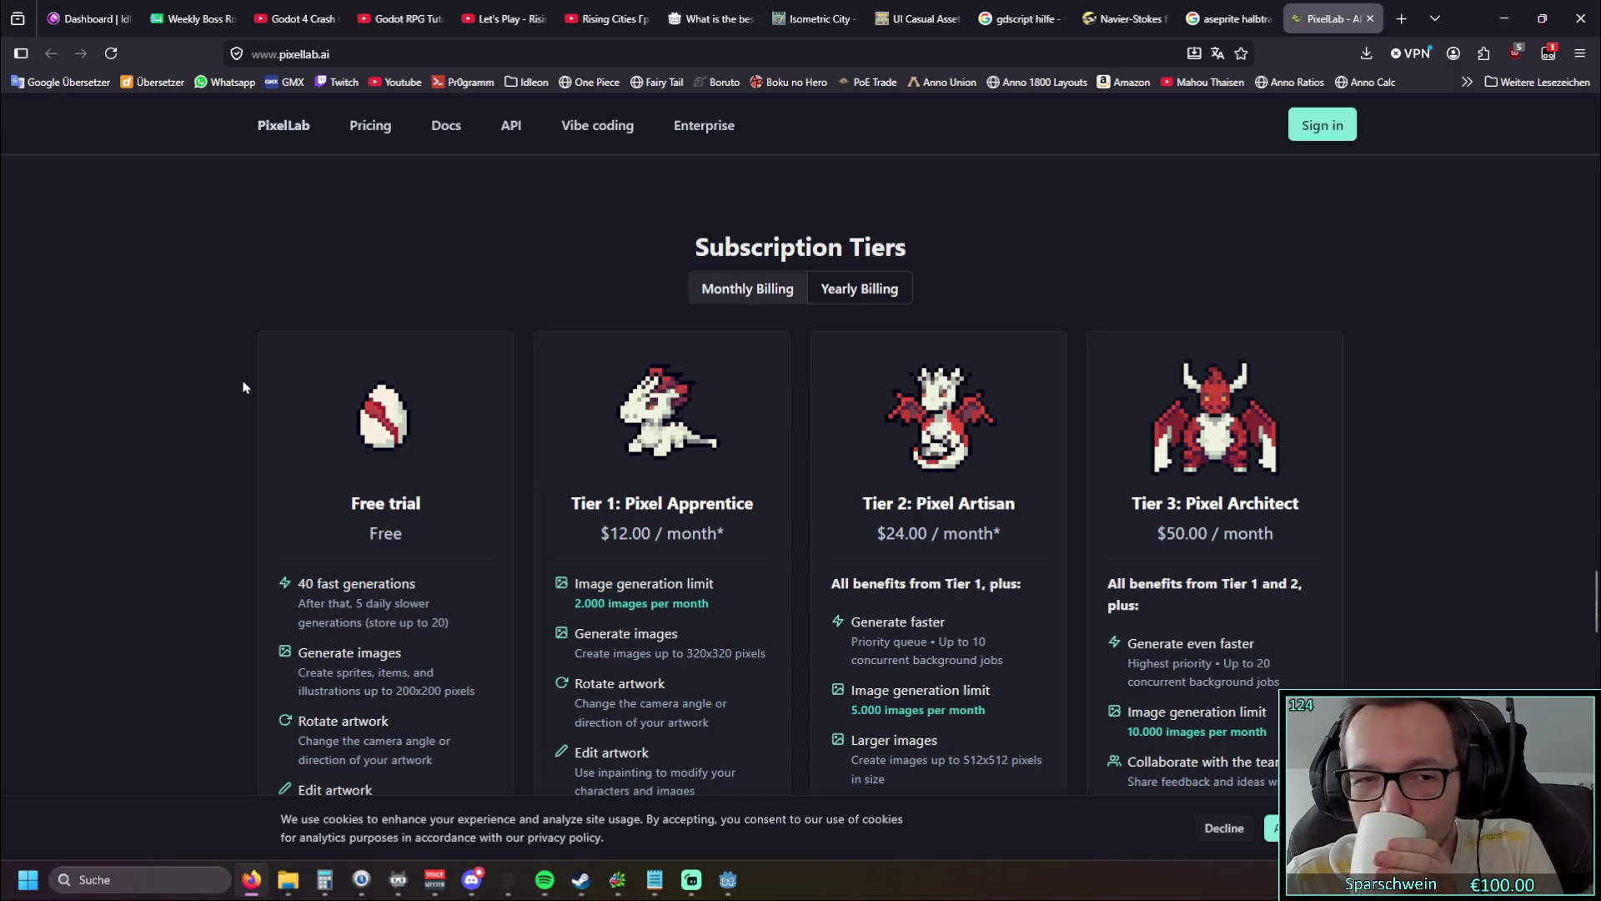
Step: Compare PixelLab's subscription tiers up to the $50/month Tier 3 plan, then minimize the browser
scroll(243, 387, down, 2)
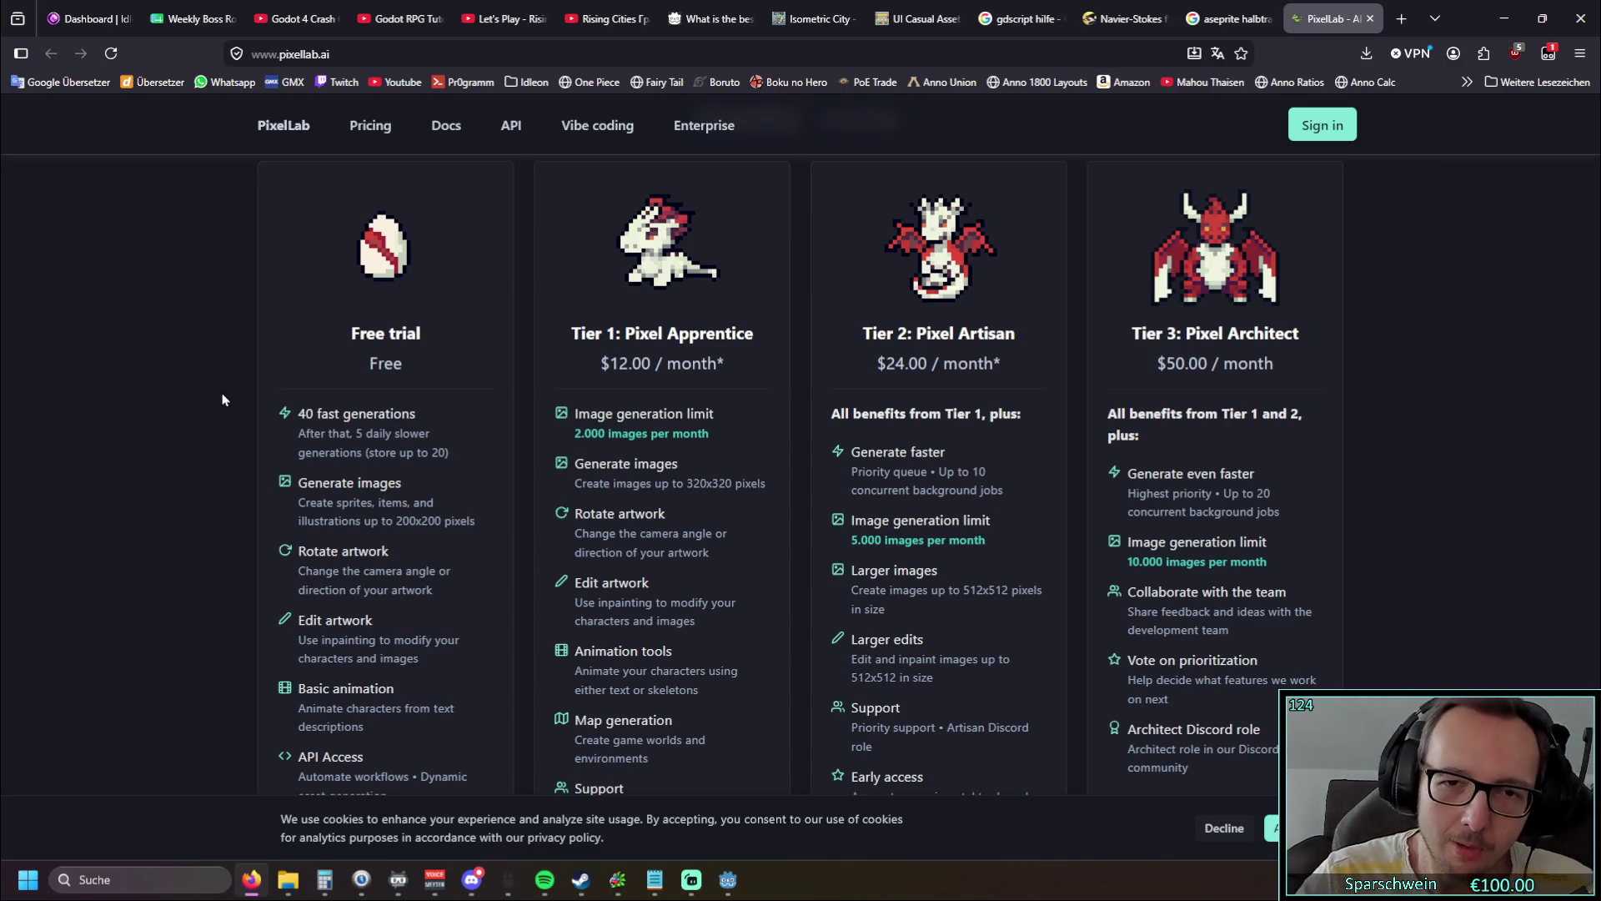
scroll(253, 337, down, 5)
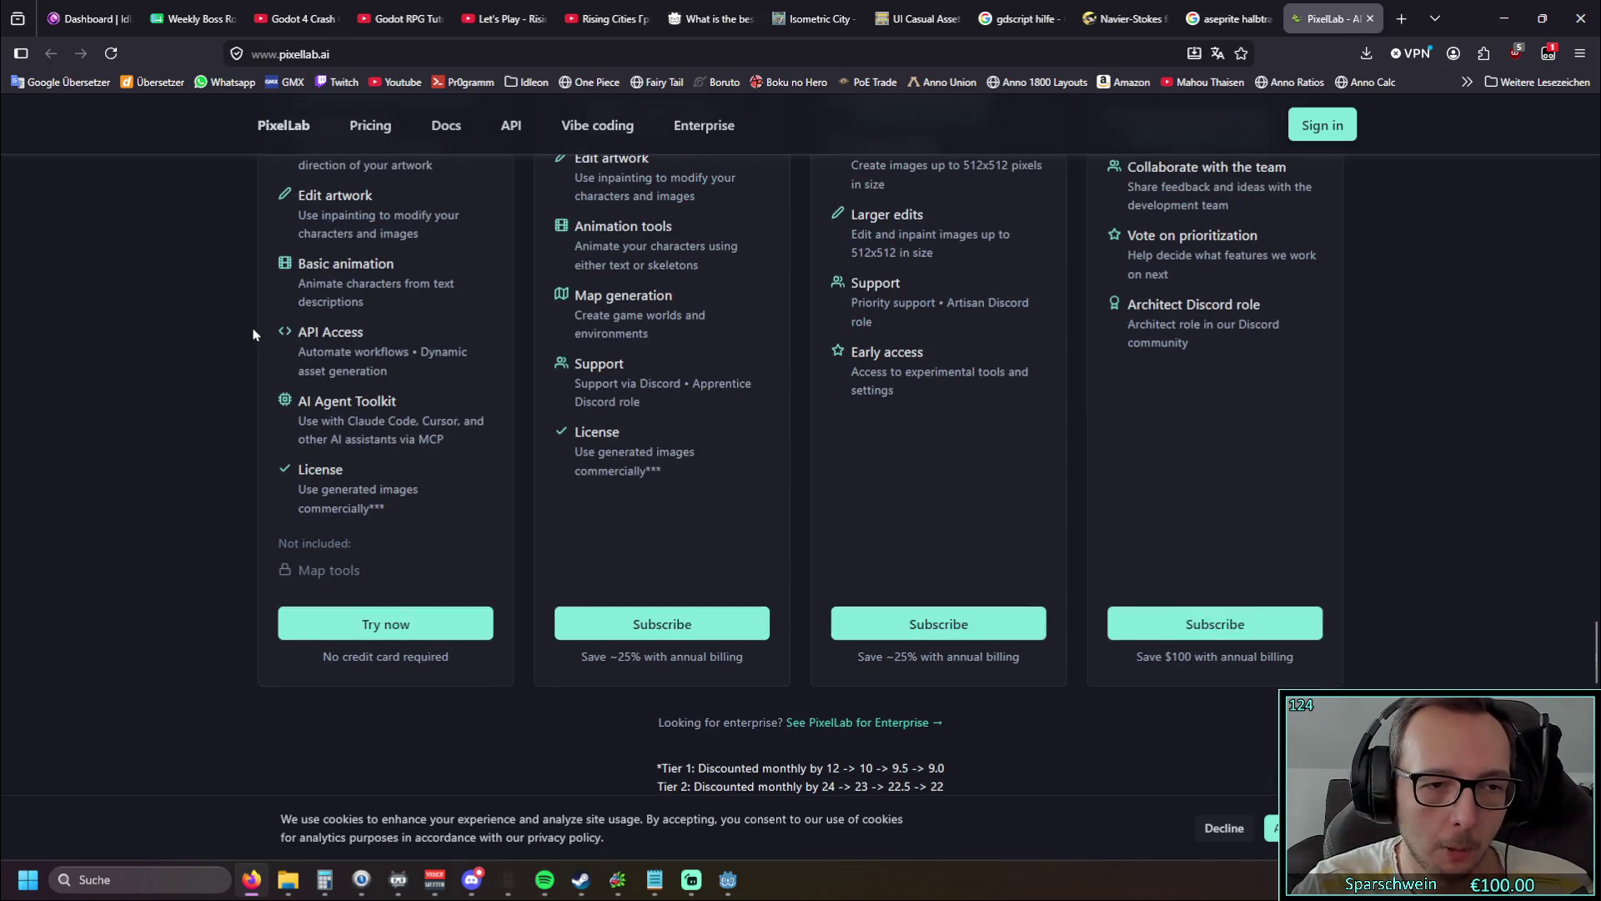
scroll(253, 337, up, 5)
scroll(217, 350, up, 1)
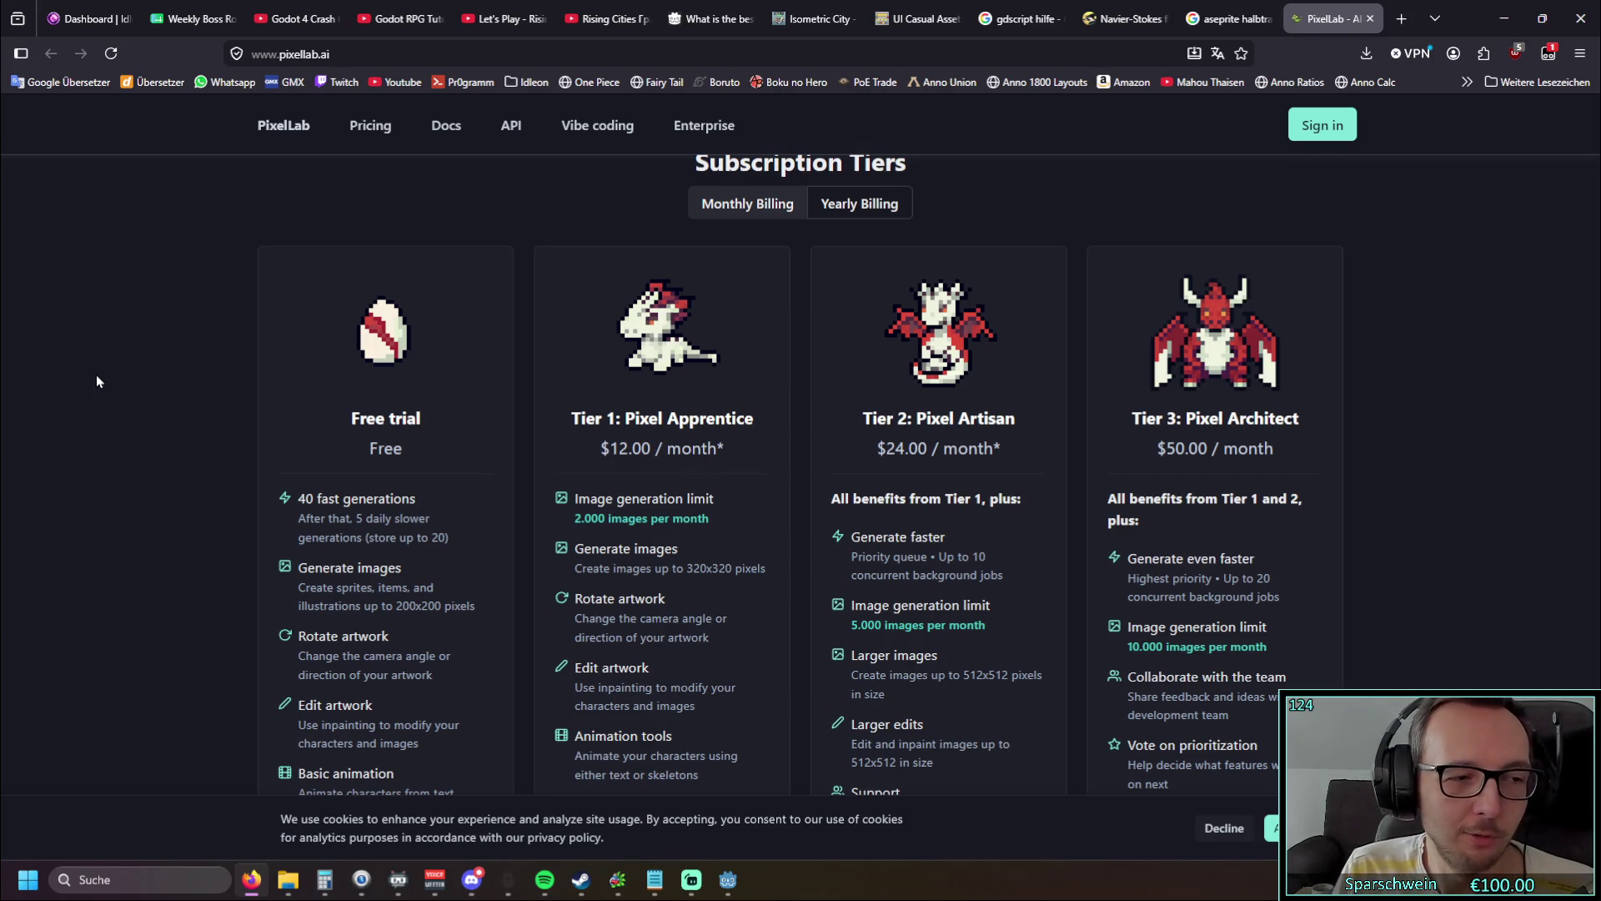
scroll(162, 392, down, 4)
scroll(162, 392, up, 5)
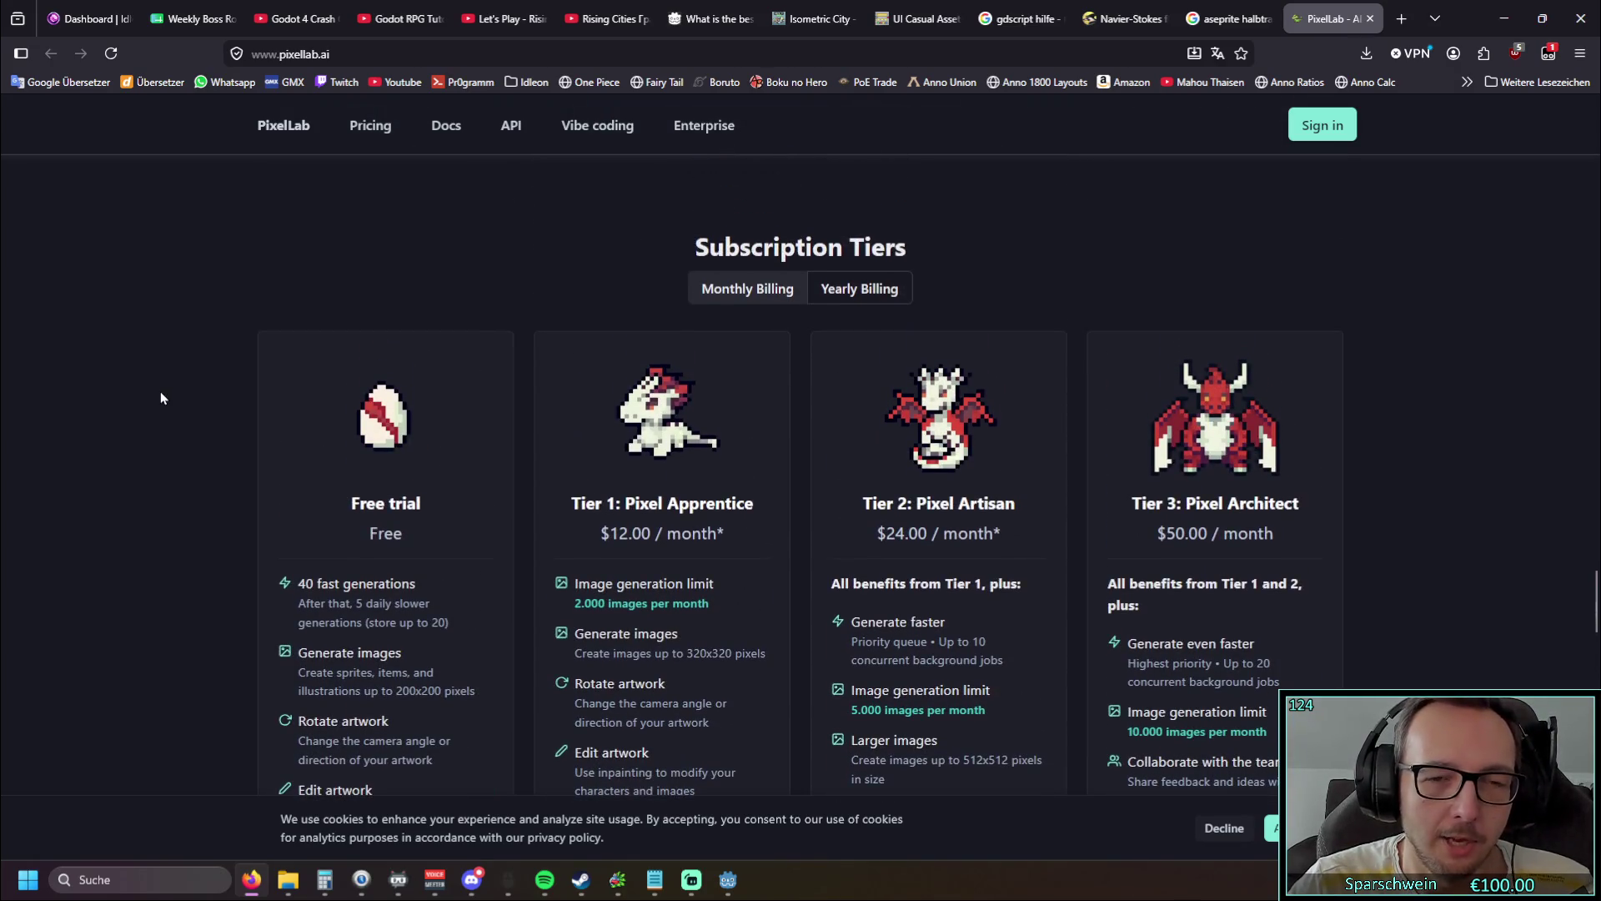
click(1499, 17)
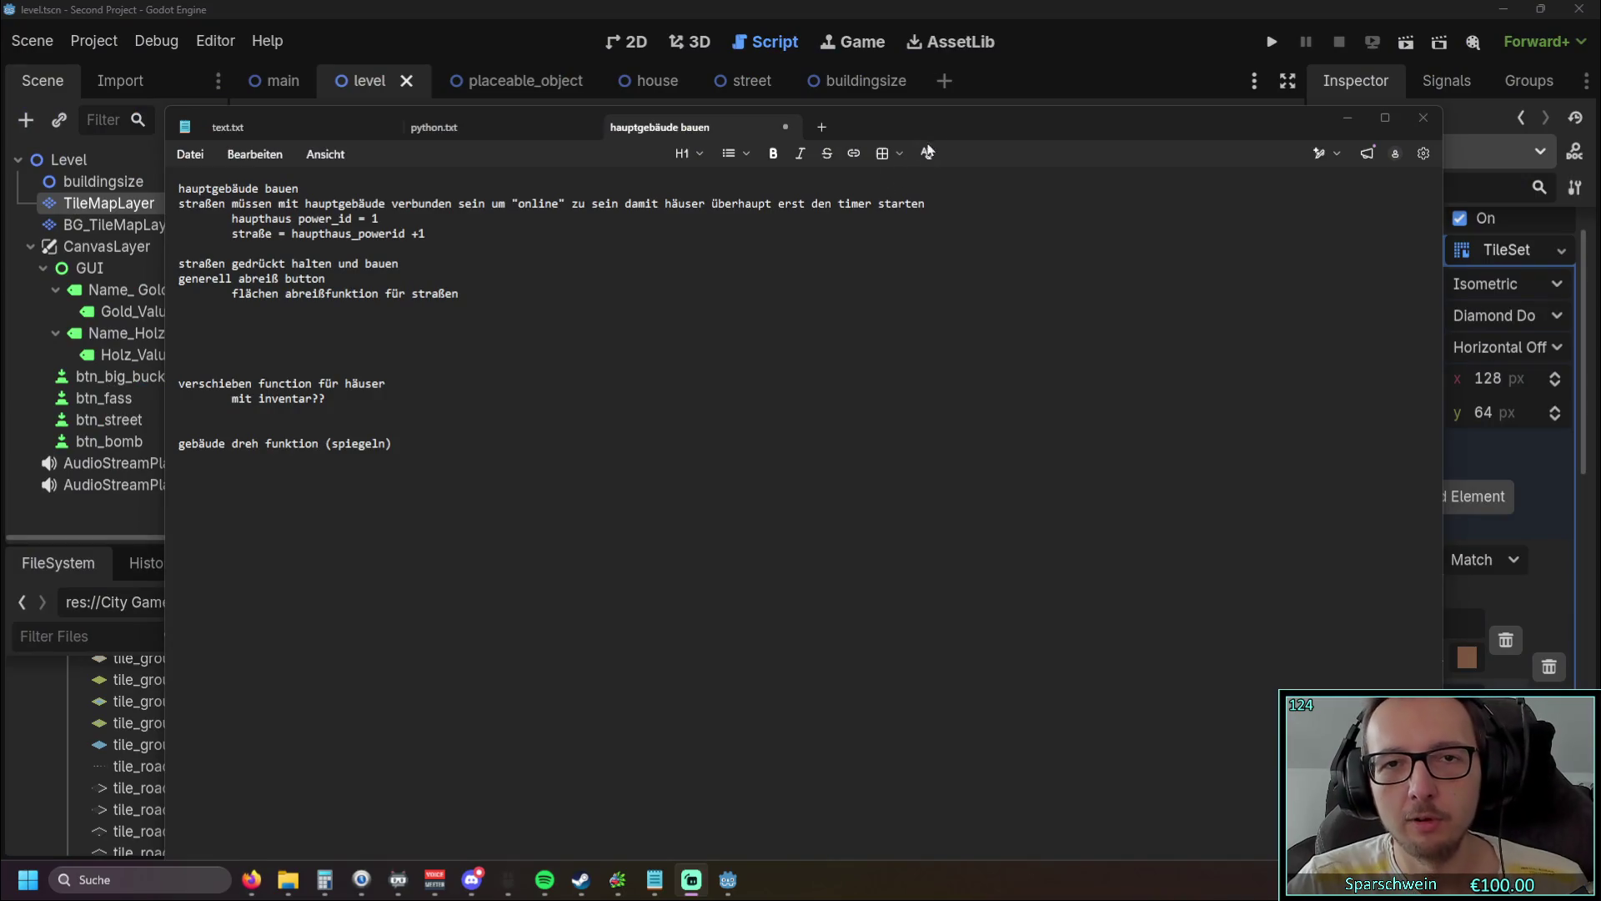
Step: Put the Notepad to-do notes away and launch the Godot game again
click(1136, 28)
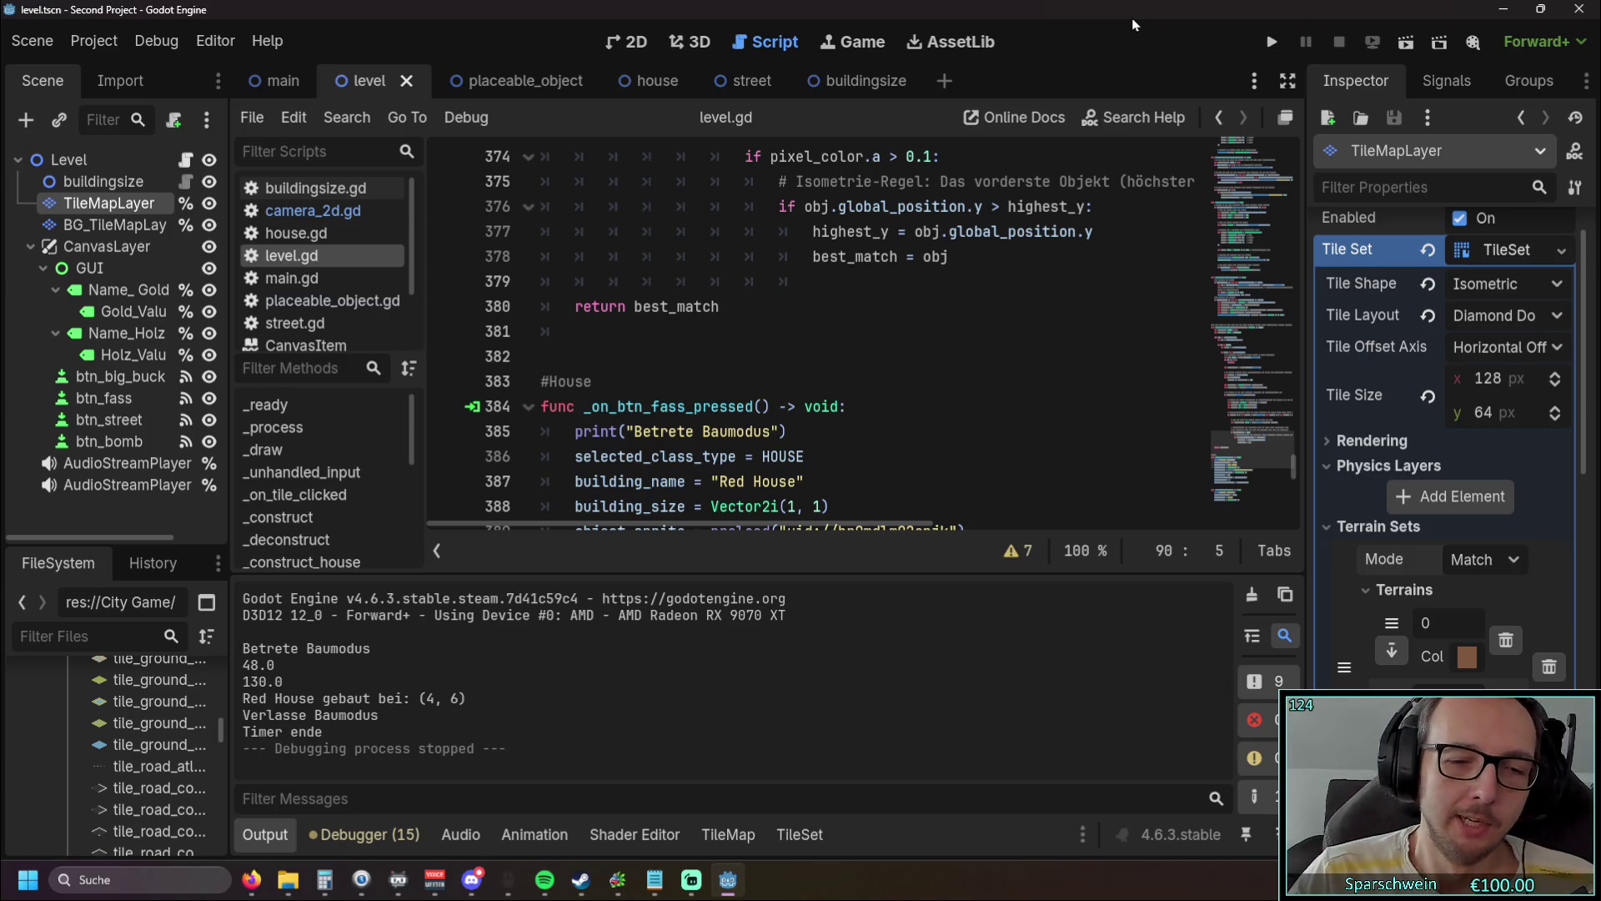
click(655, 880)
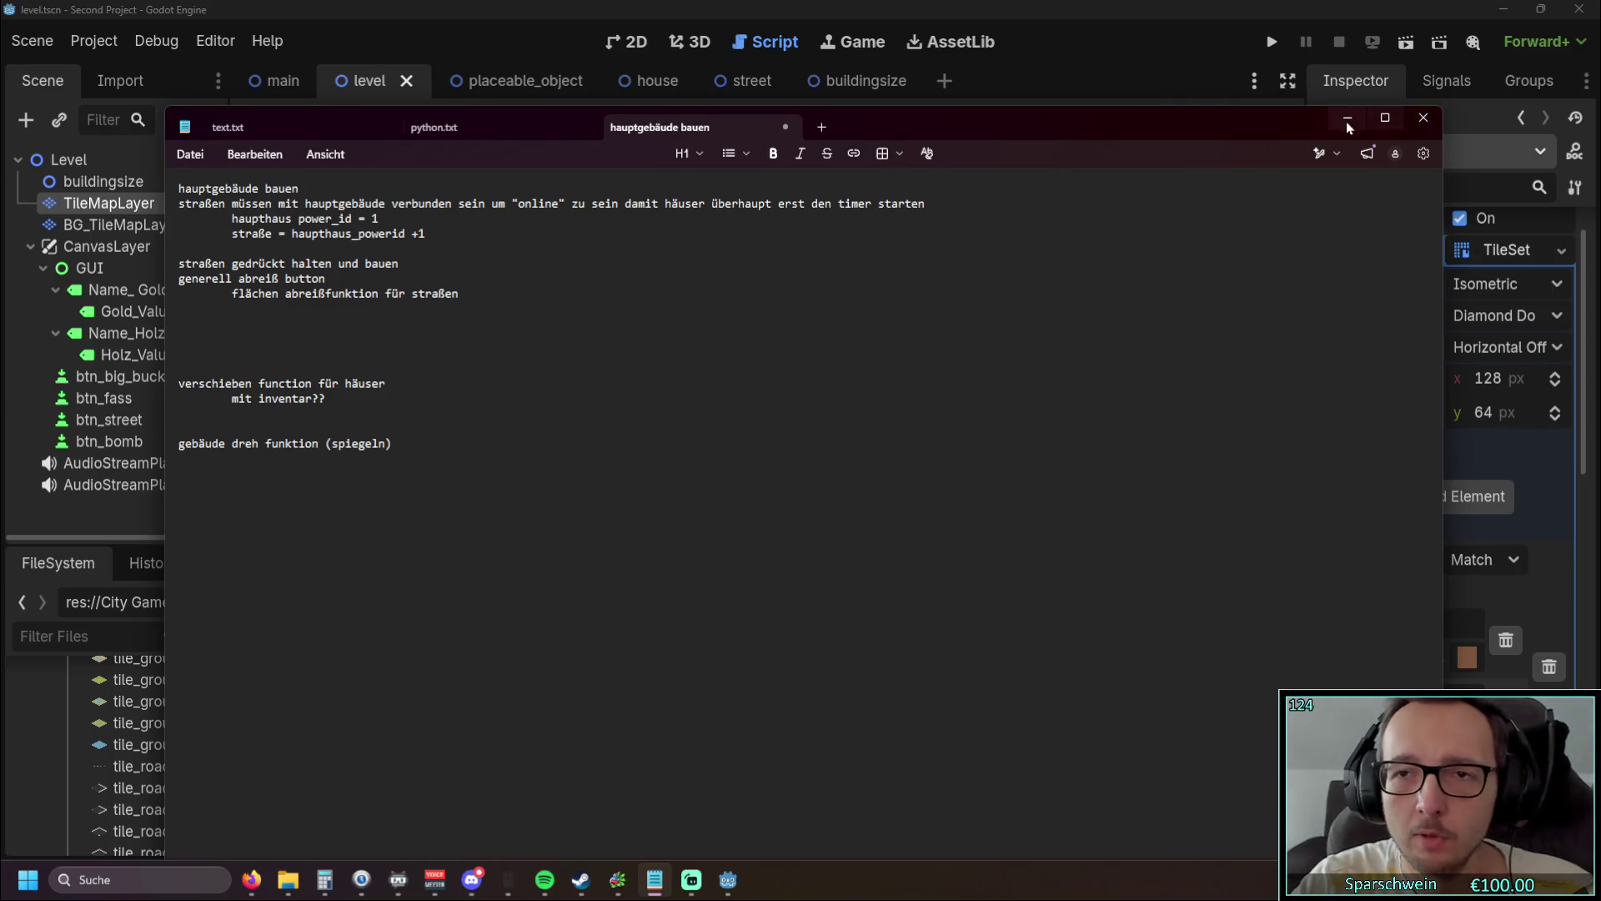
click(1348, 117)
click(1272, 42)
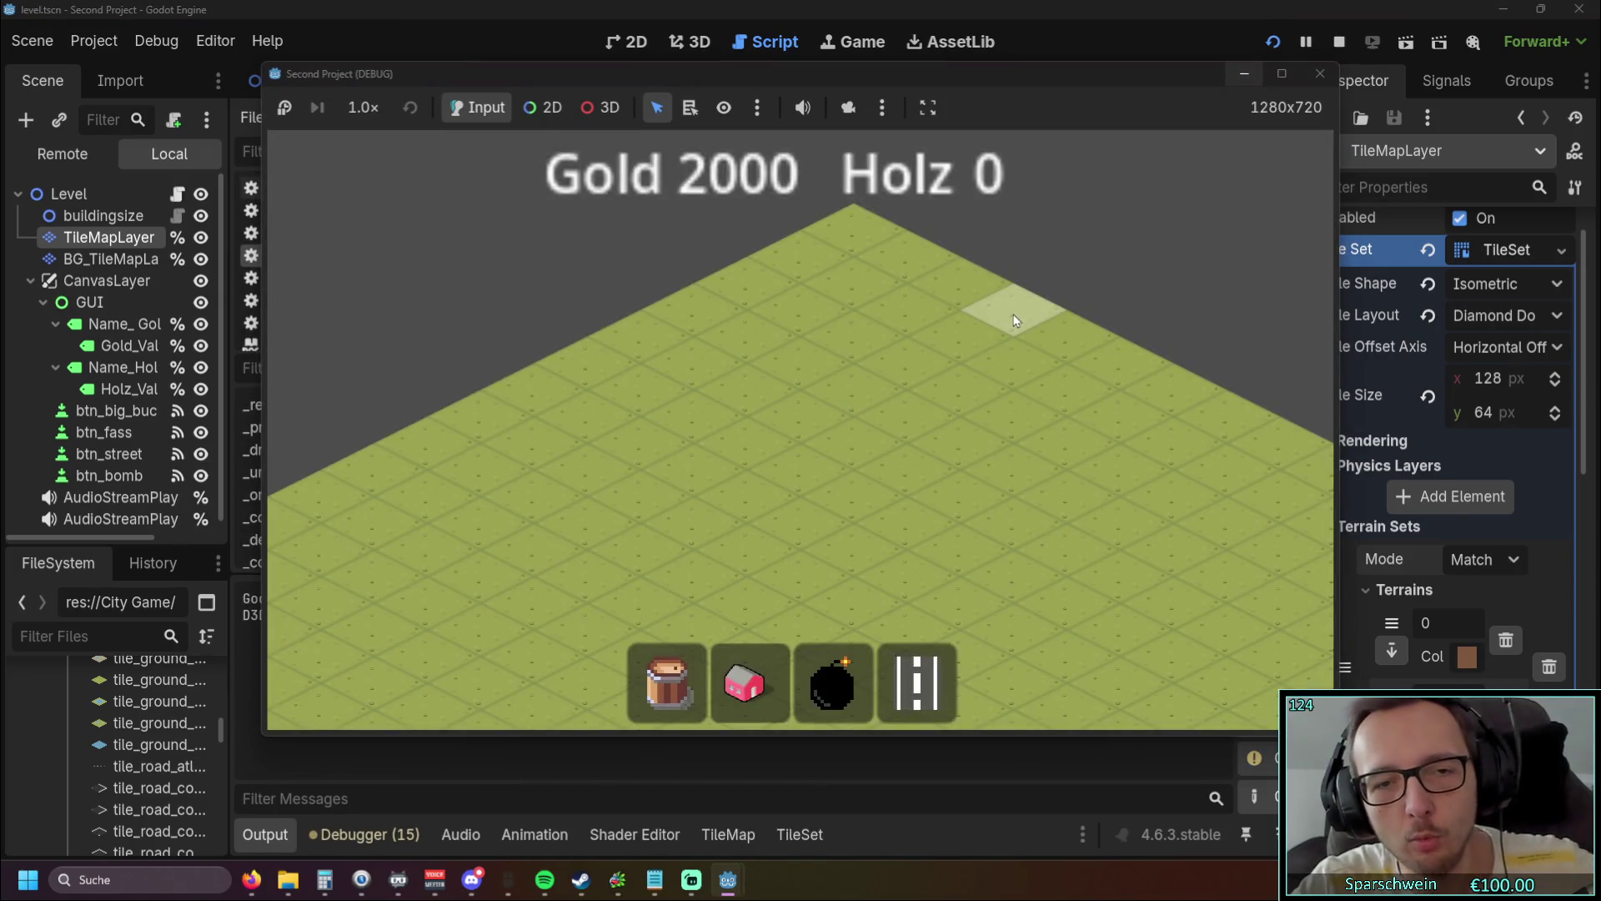
Step: Pan the running isometric map with the arrow keys to view its corners, then zoom in
key(Down)
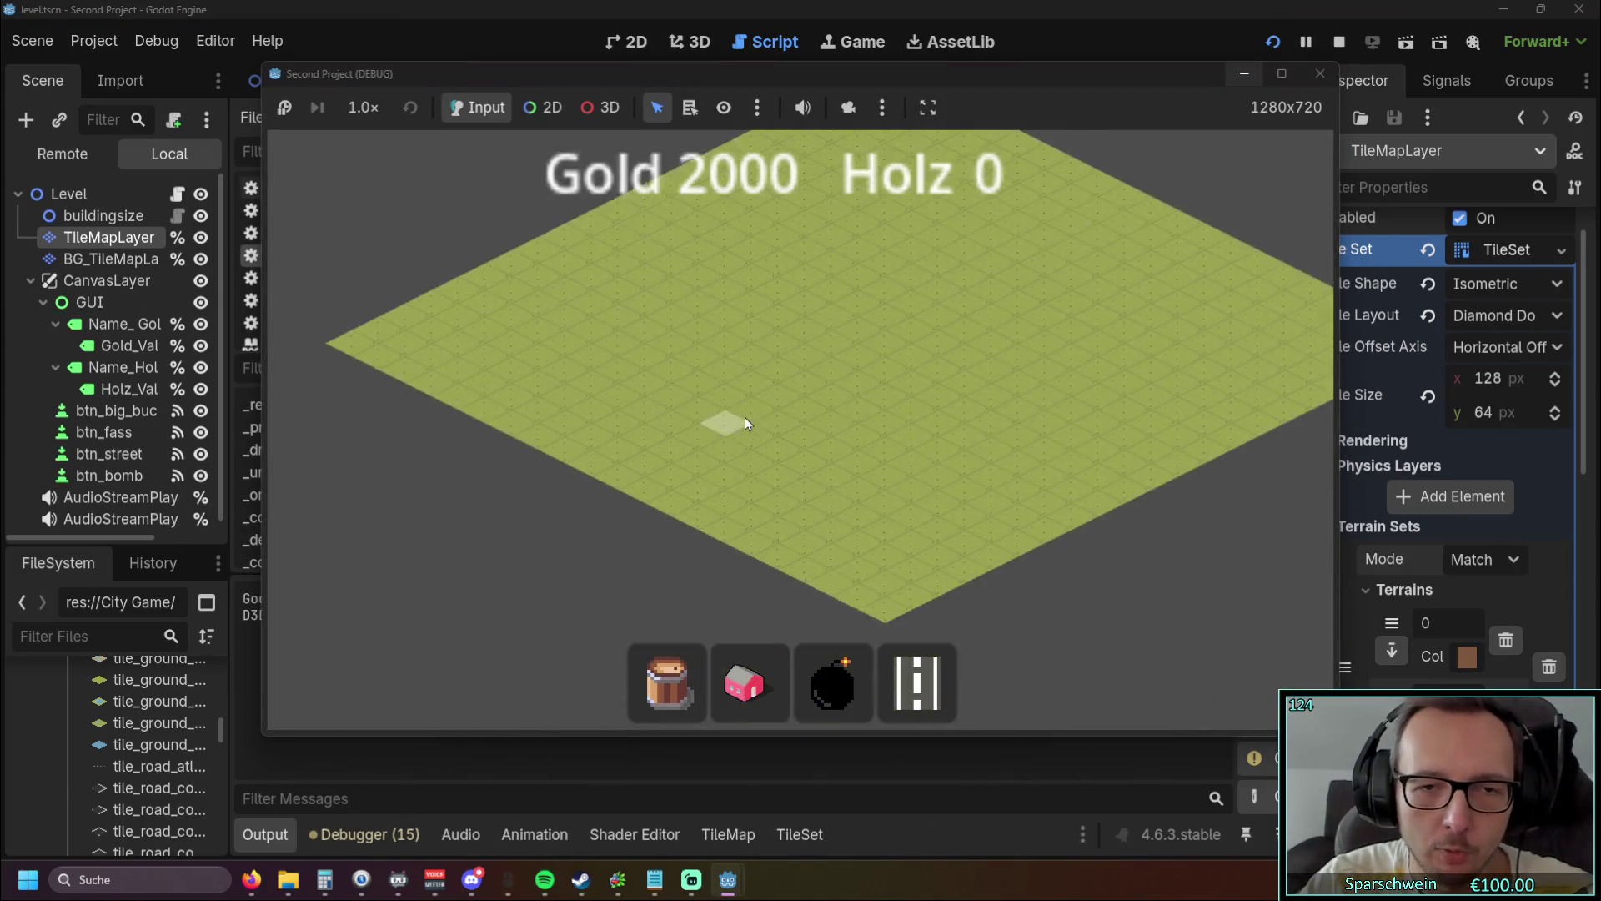
key(Up)
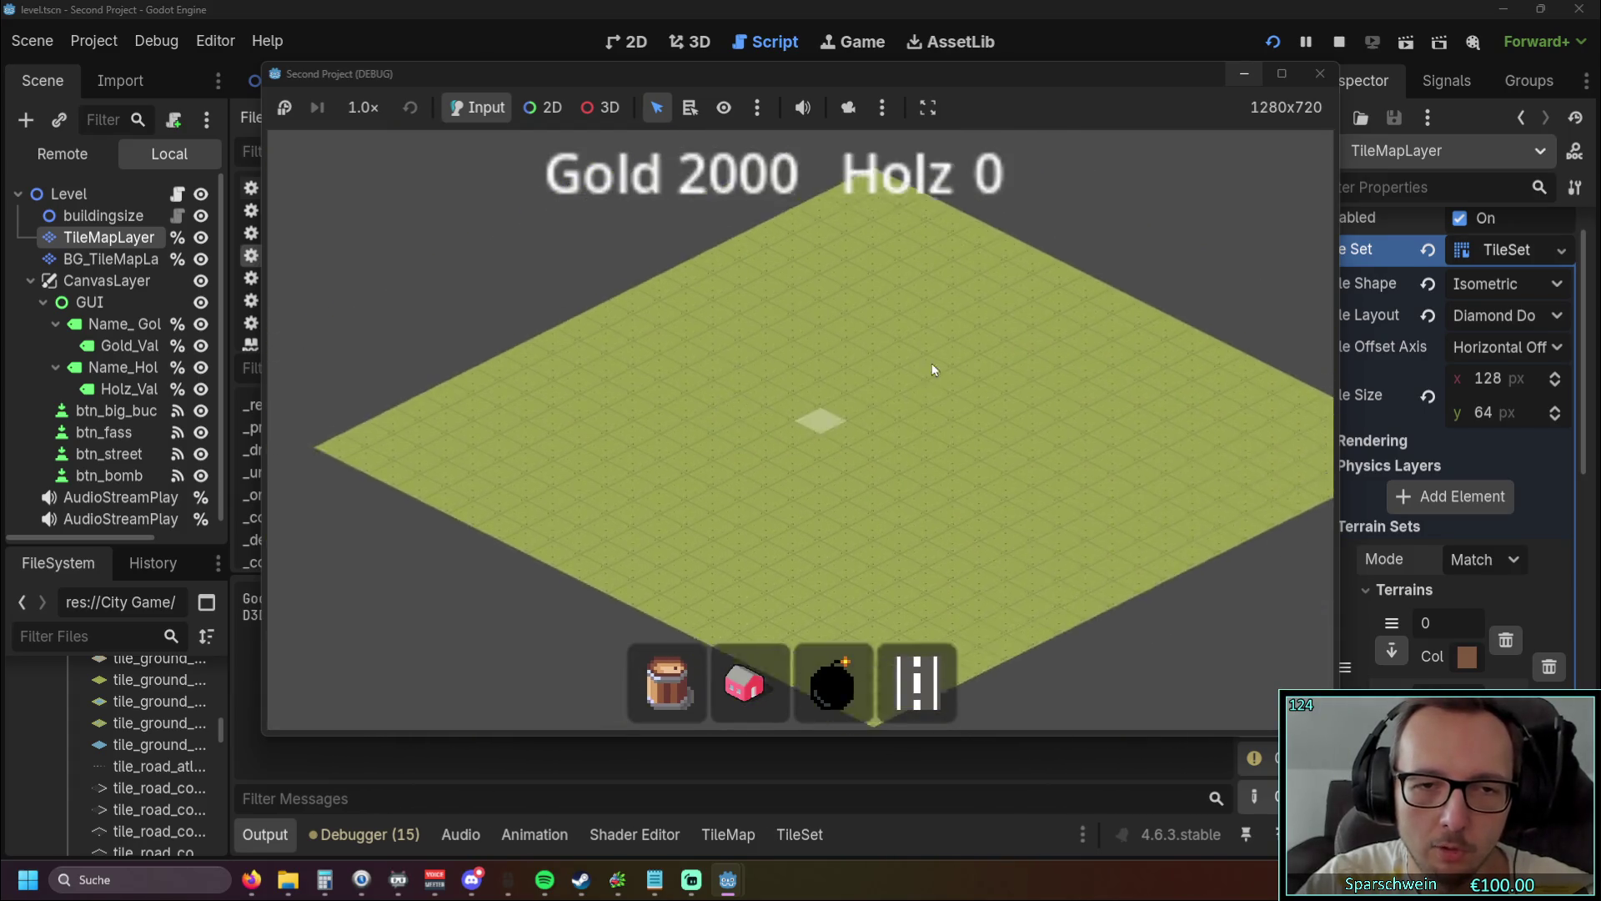
key(Up)
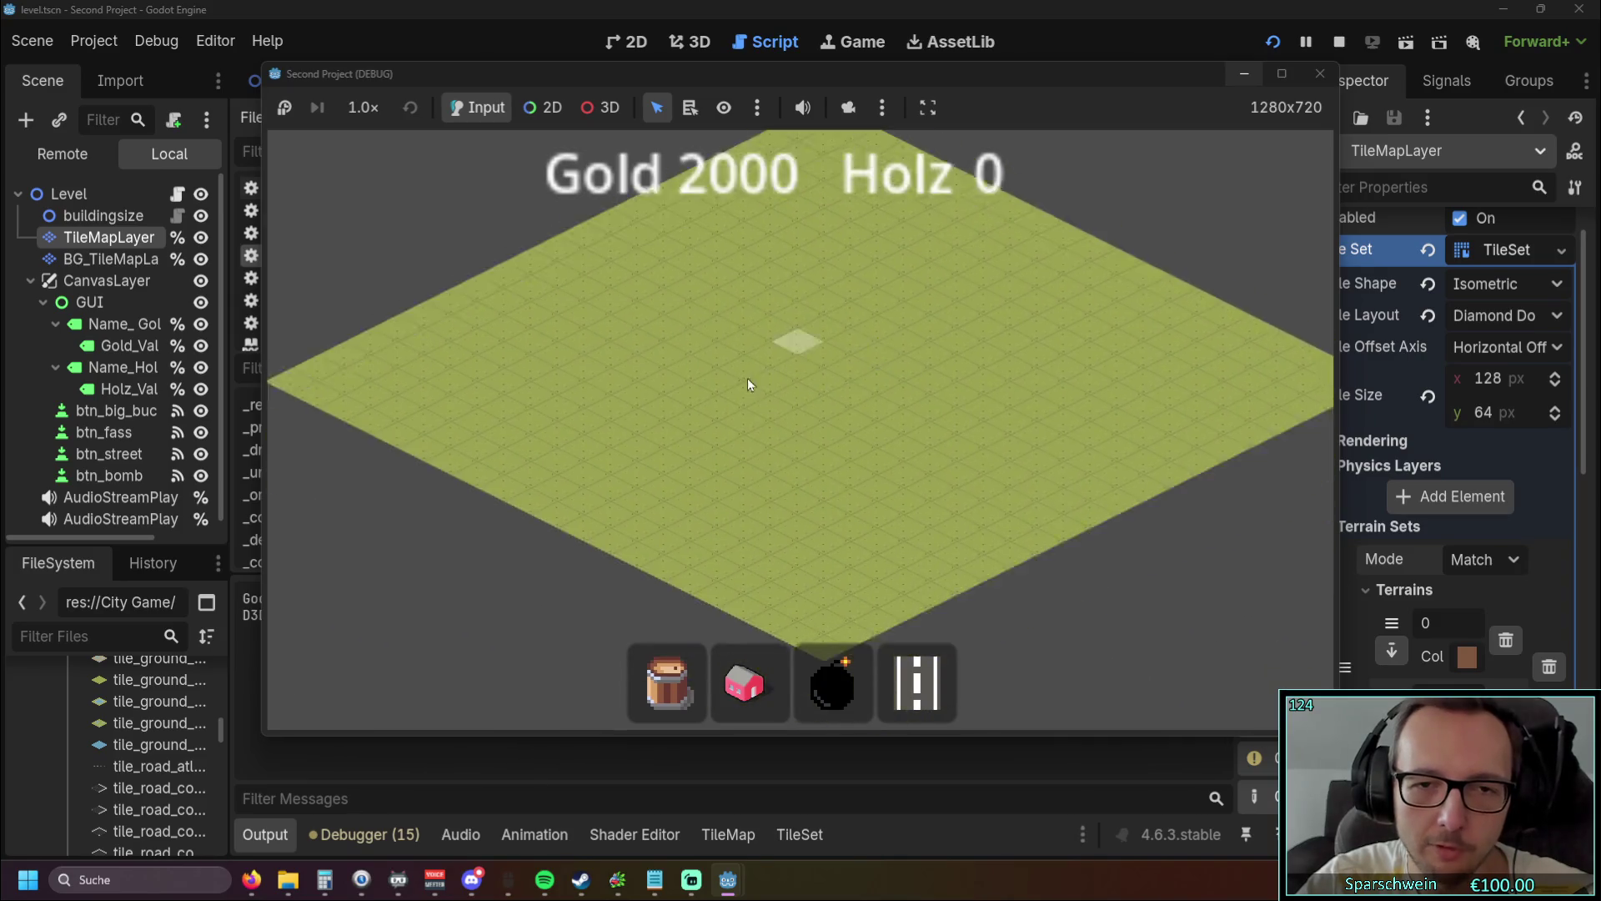
key(Left)
key(Right)
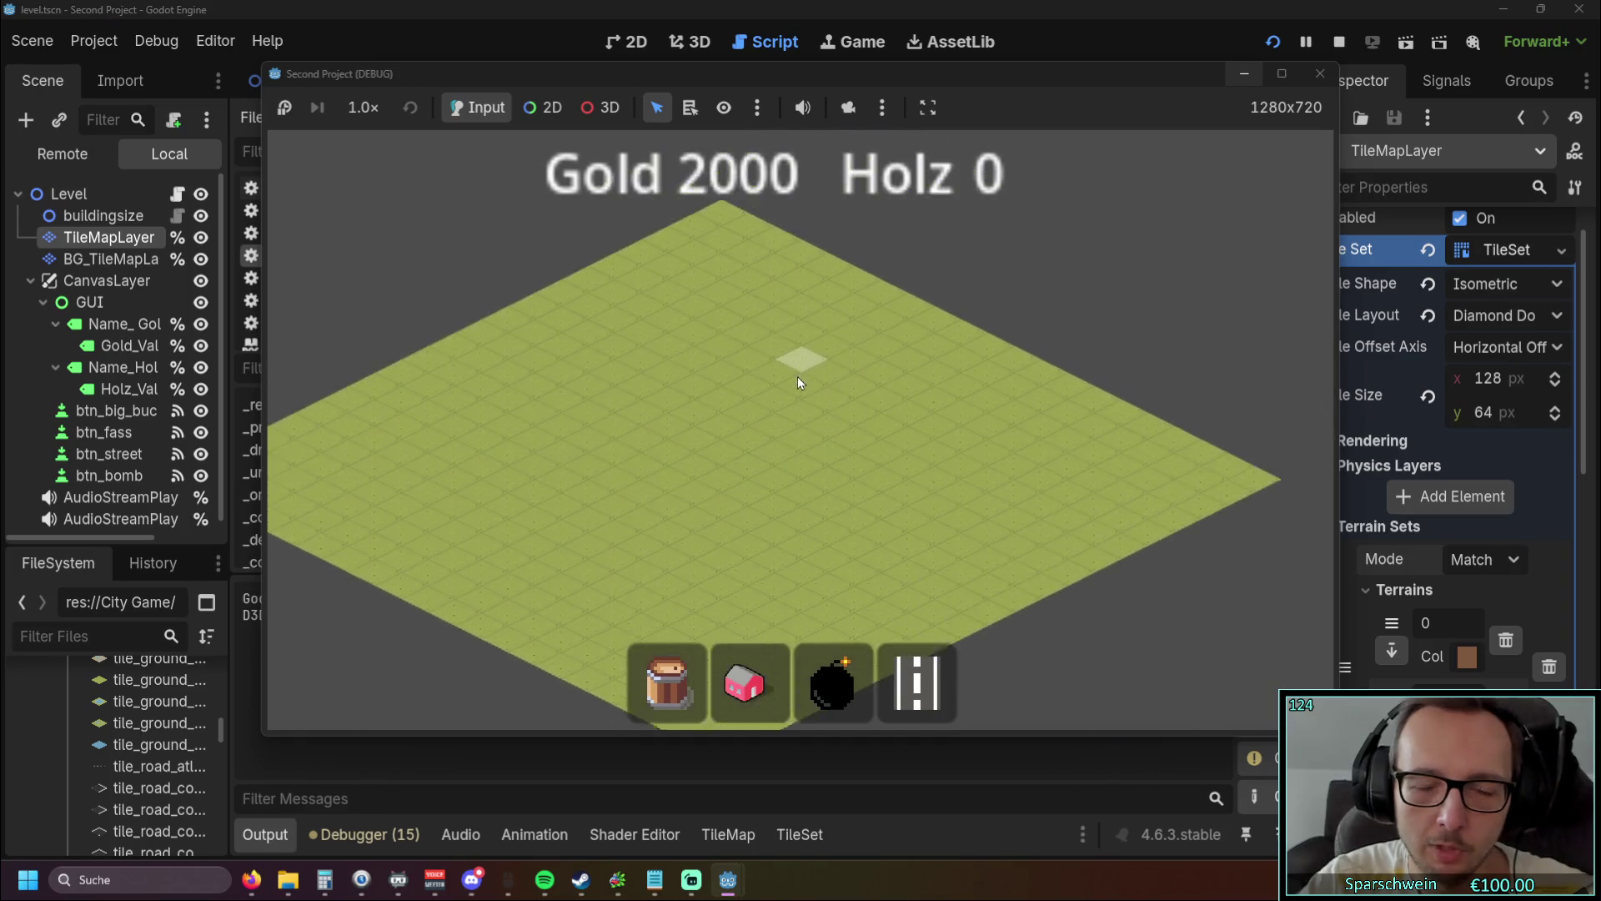
scroll(797, 375, up, 2)
Step: Test the camera's pan and zoom limits, then place a diagonal row of four red houses
key(Down)
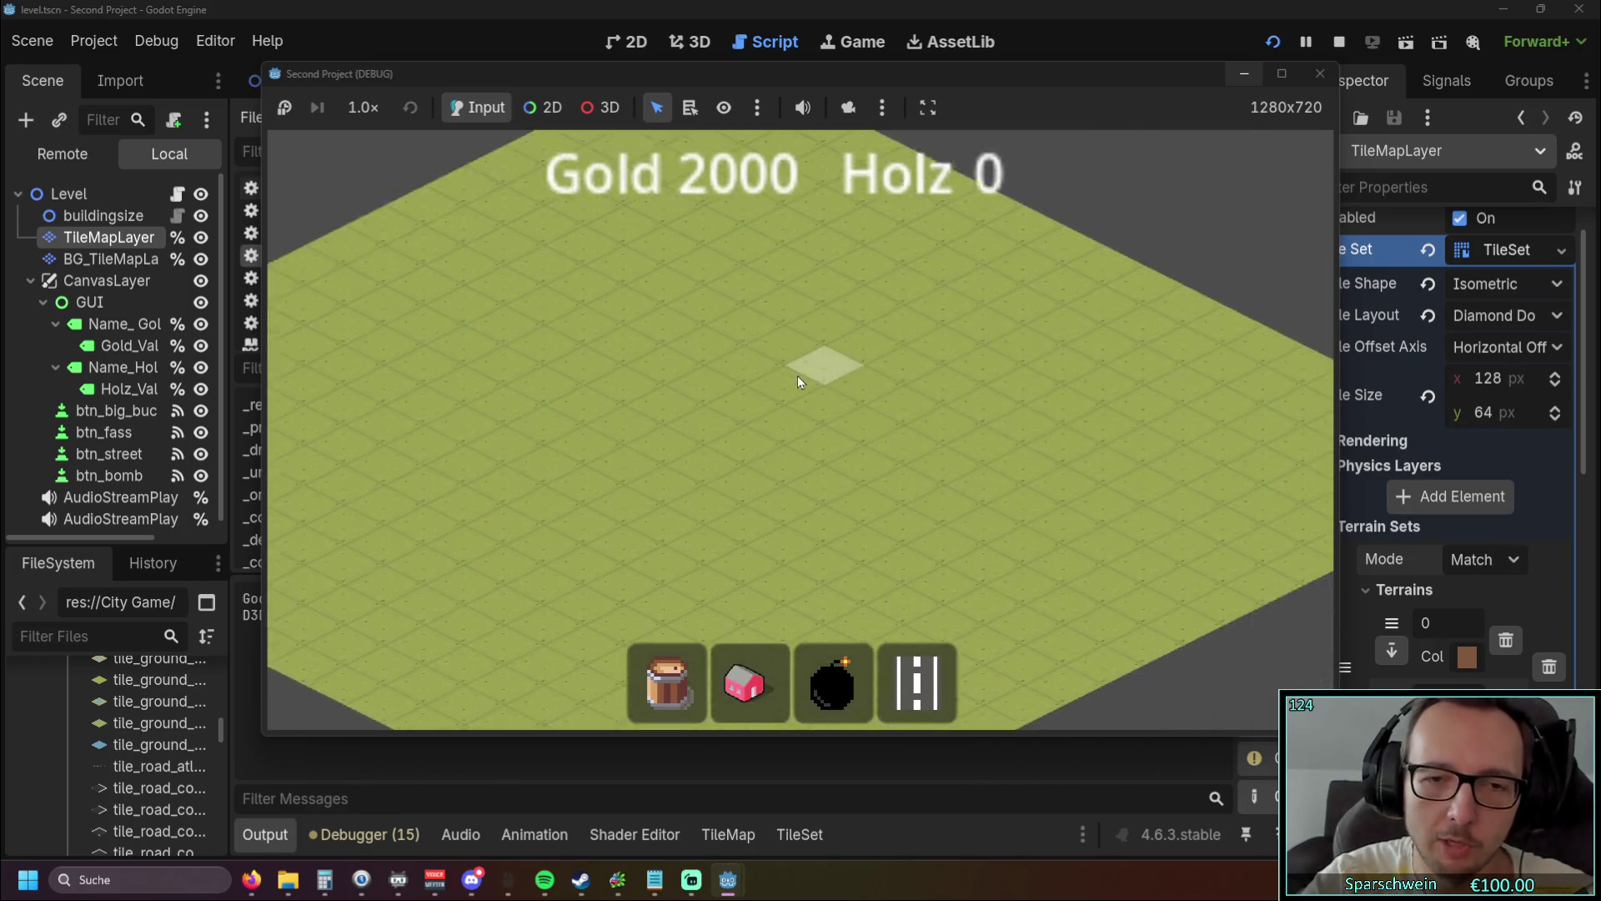
key(Up)
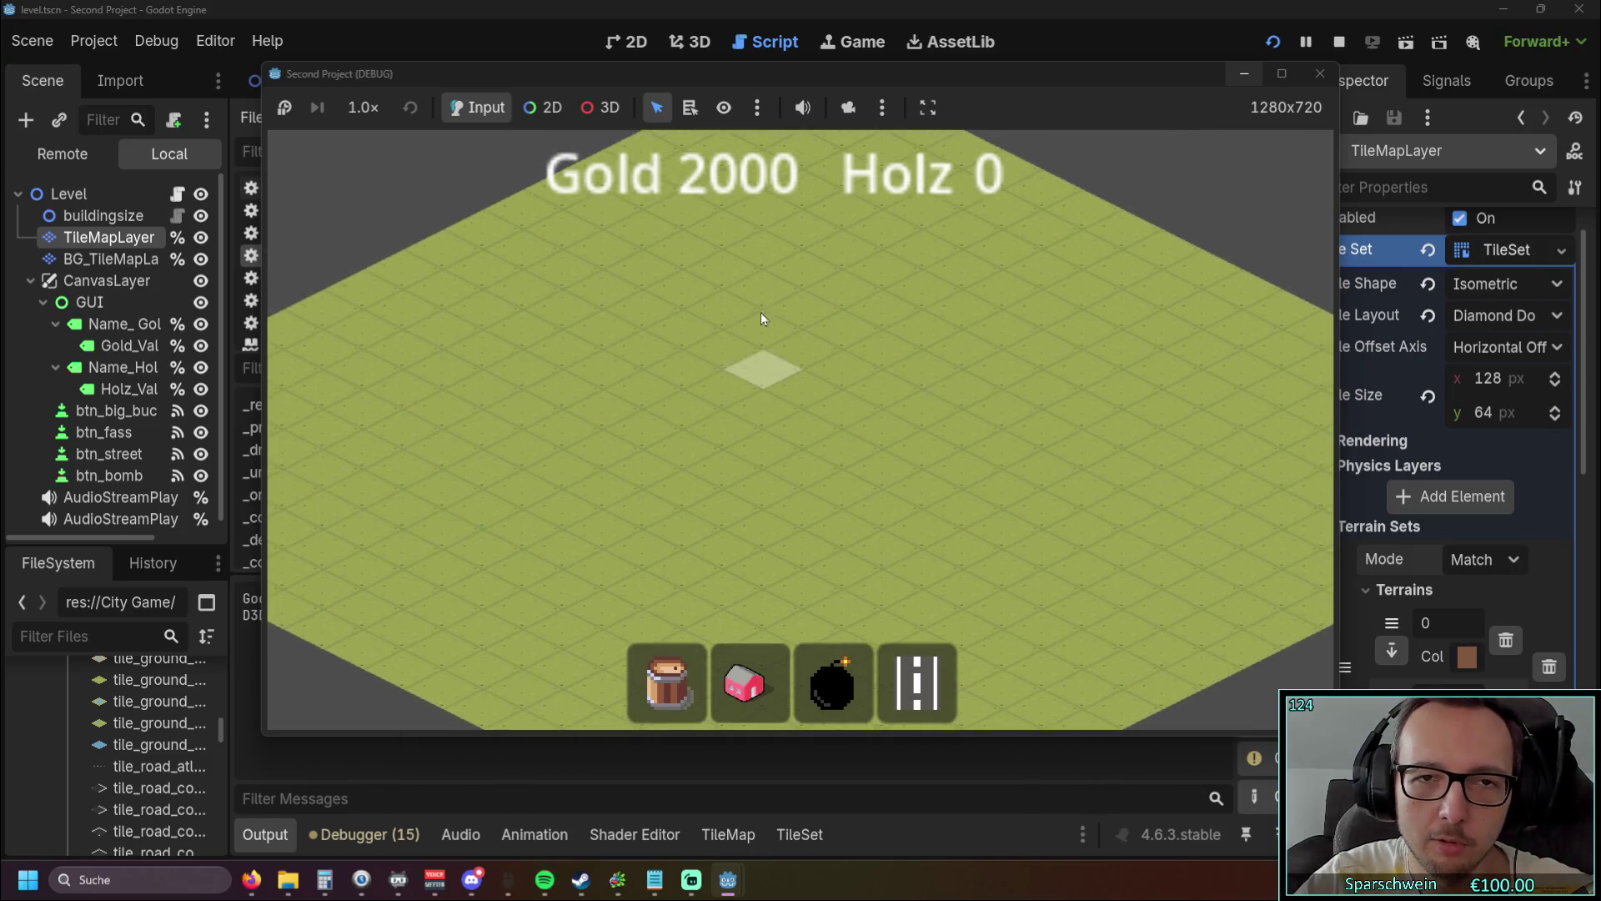
key(Left)
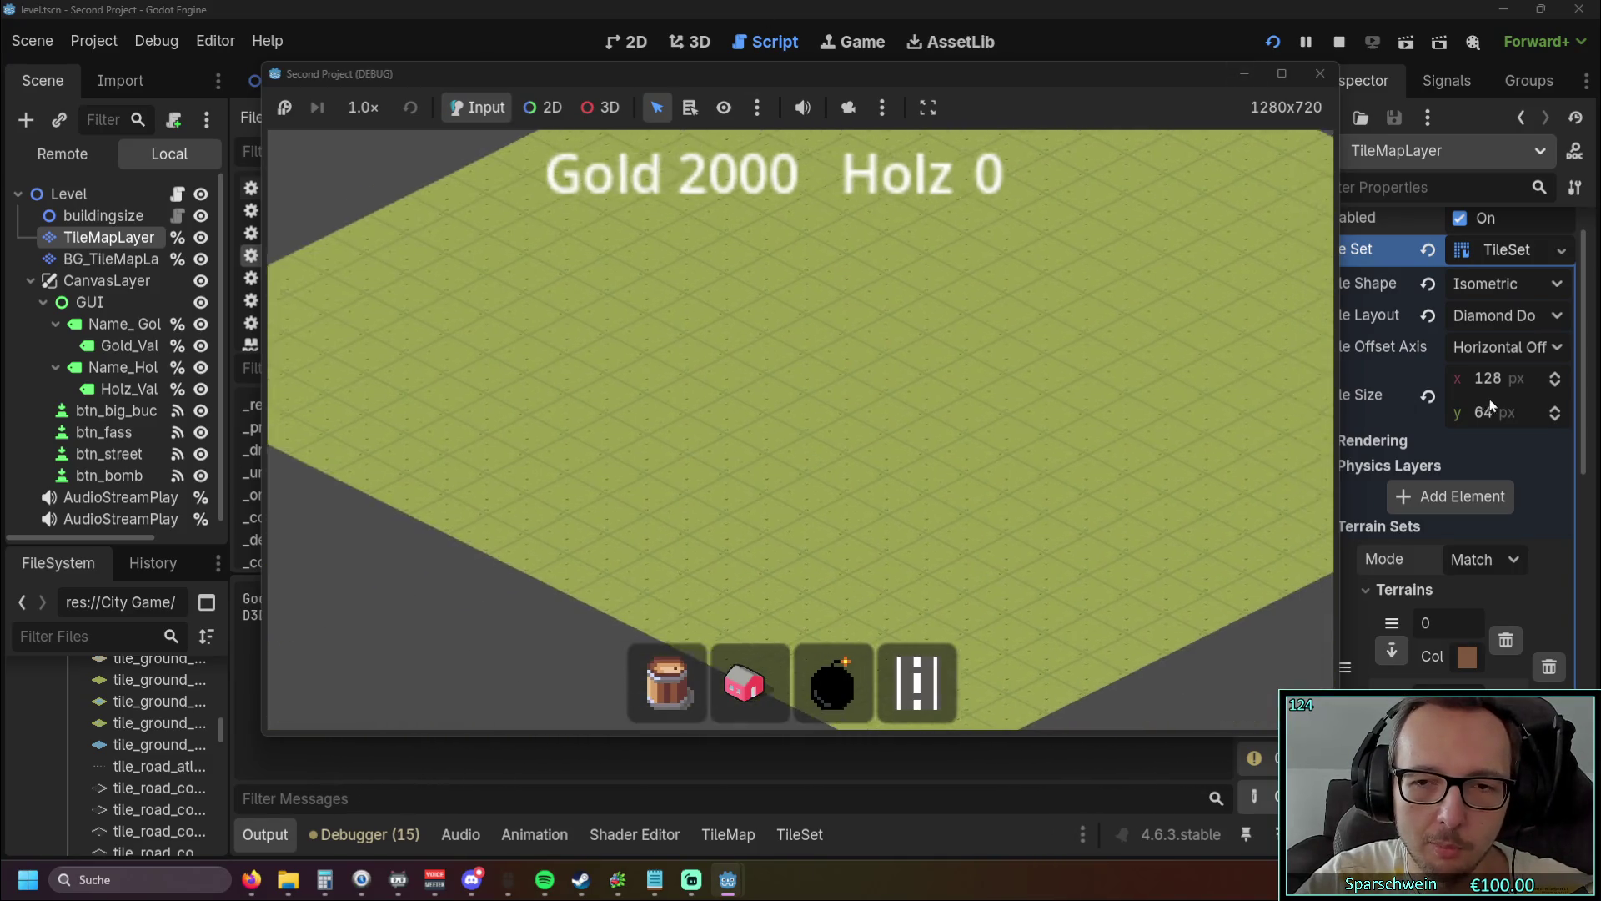
key(Right)
key(Up)
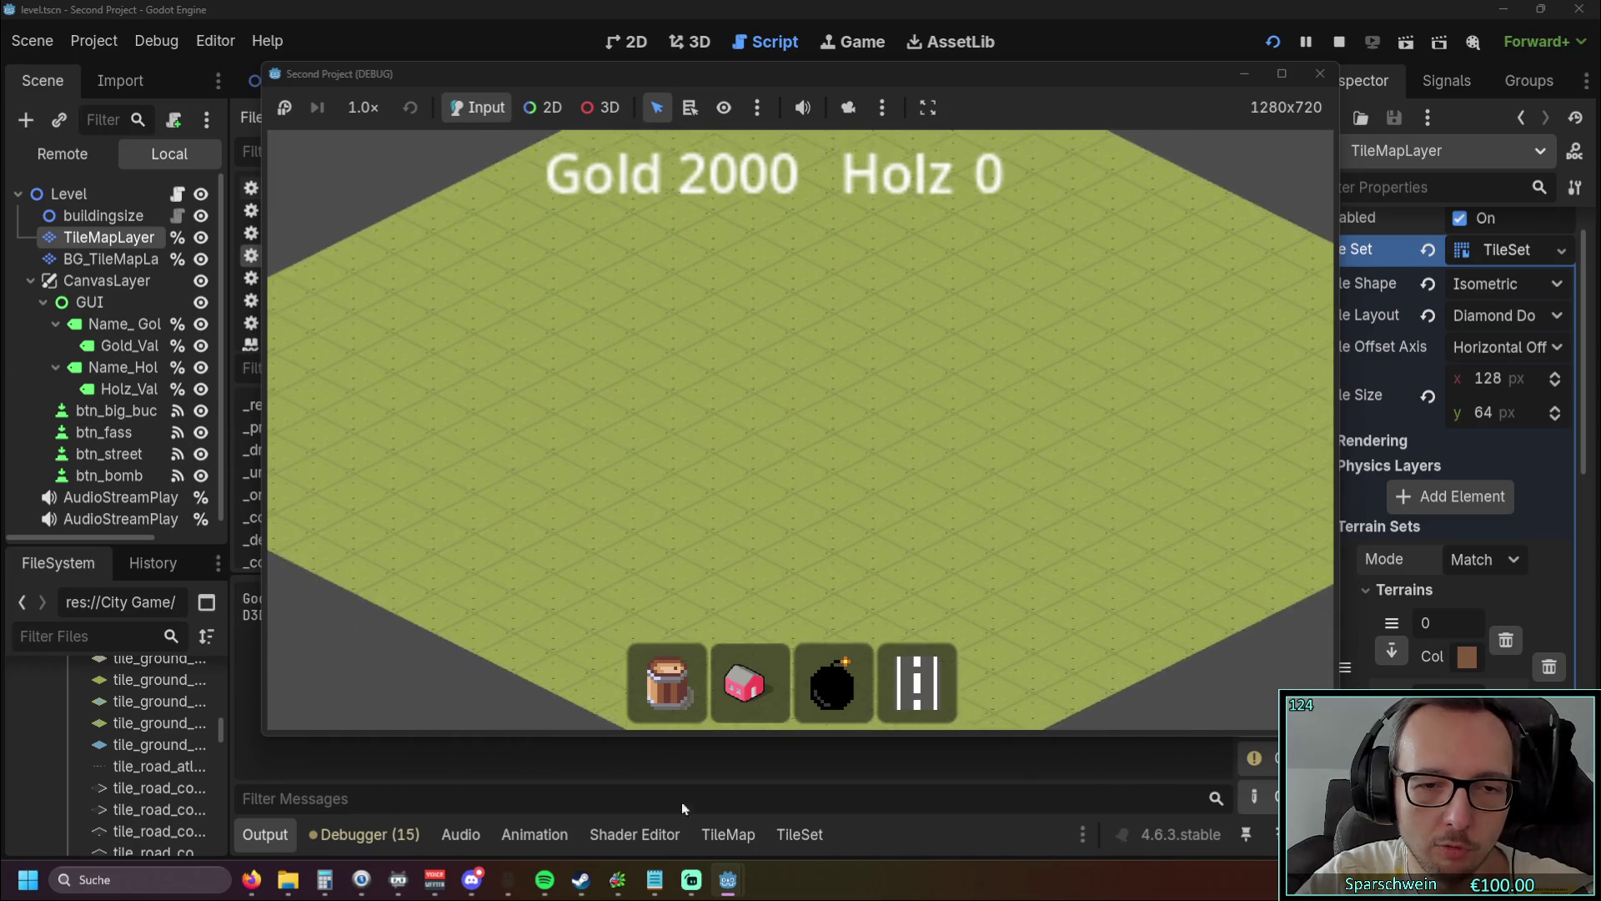
key(Down)
key(Left)
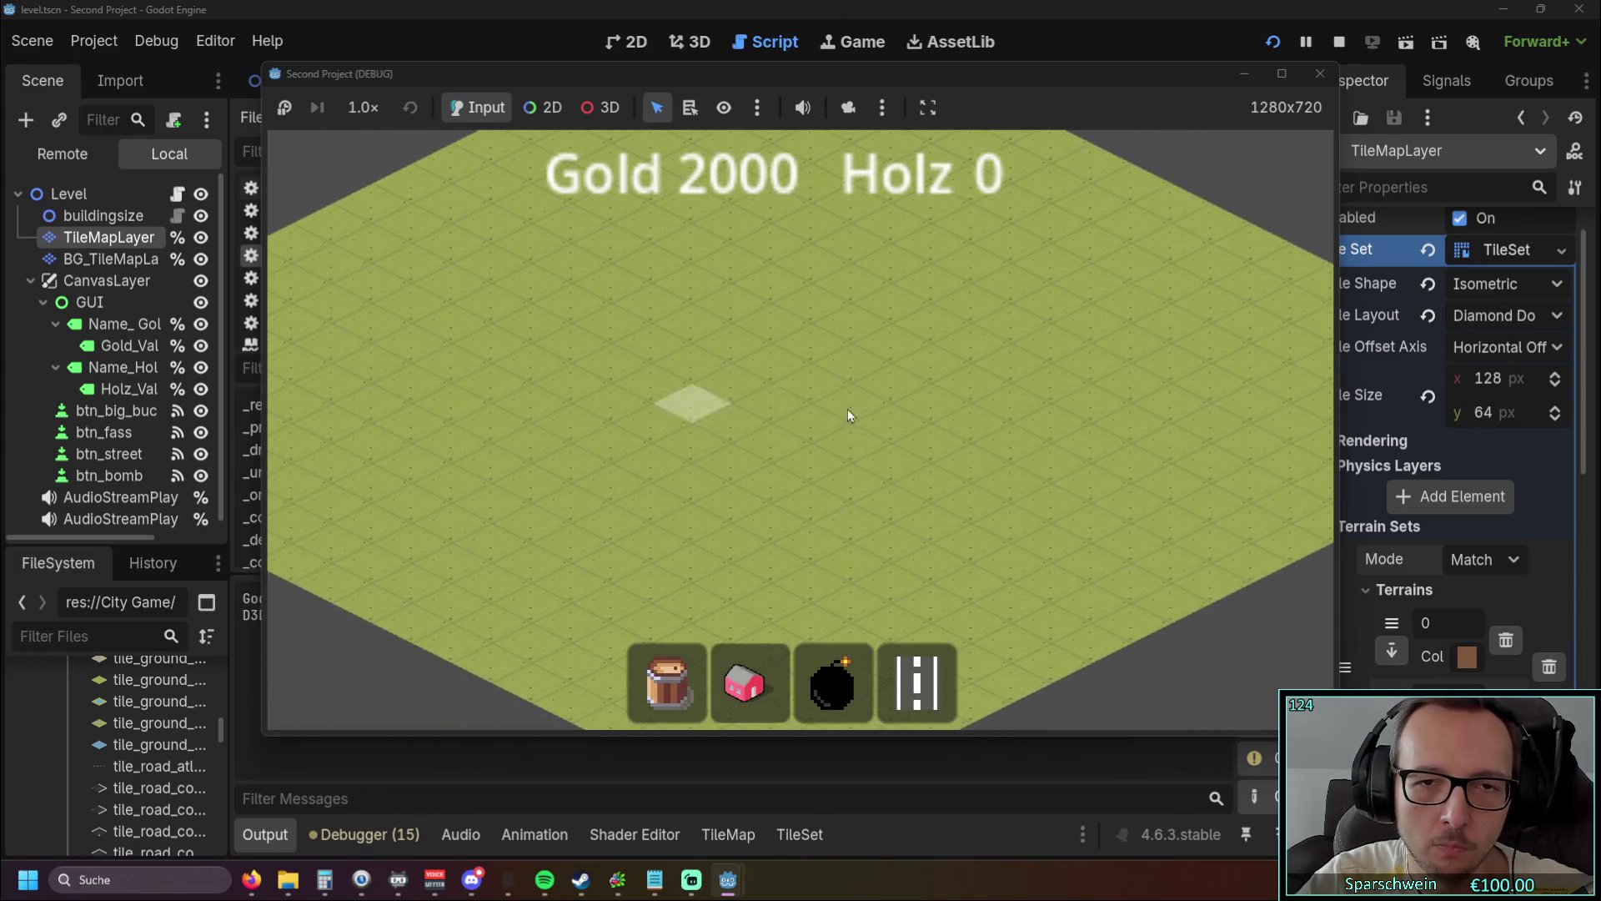
scroll(798, 403, down, 3)
scroll(794, 405, up, 5)
scroll(789, 449, down, 2)
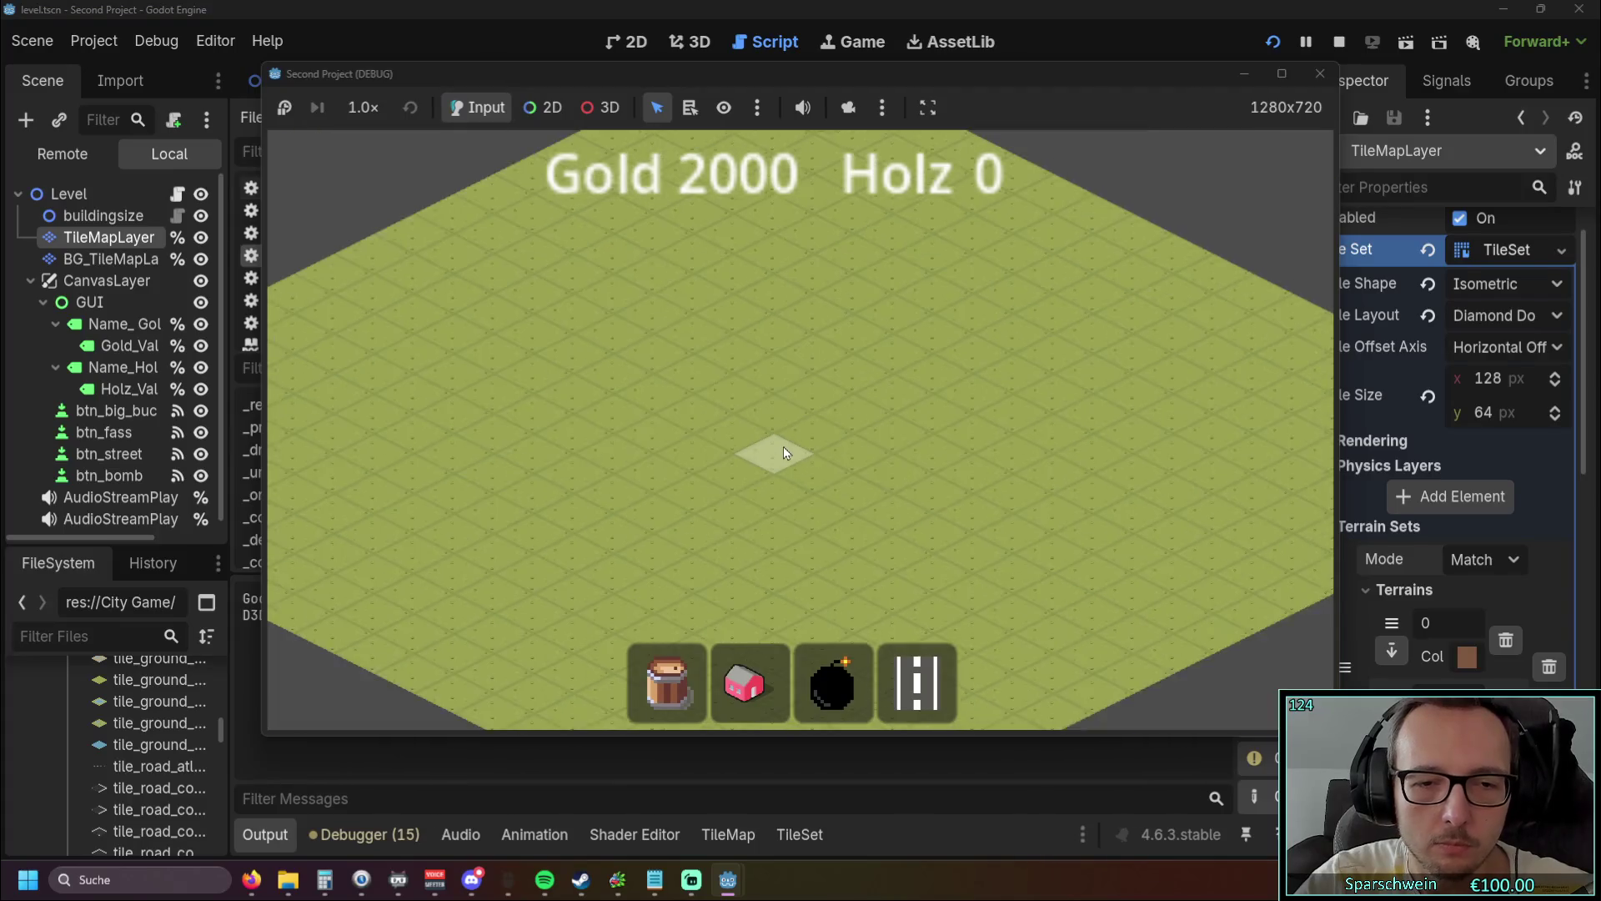
click(749, 693)
drag(779, 367, 617, 468)
Step: Collect the gold coins from all the houses in the row
scroll(859, 500, up, 1)
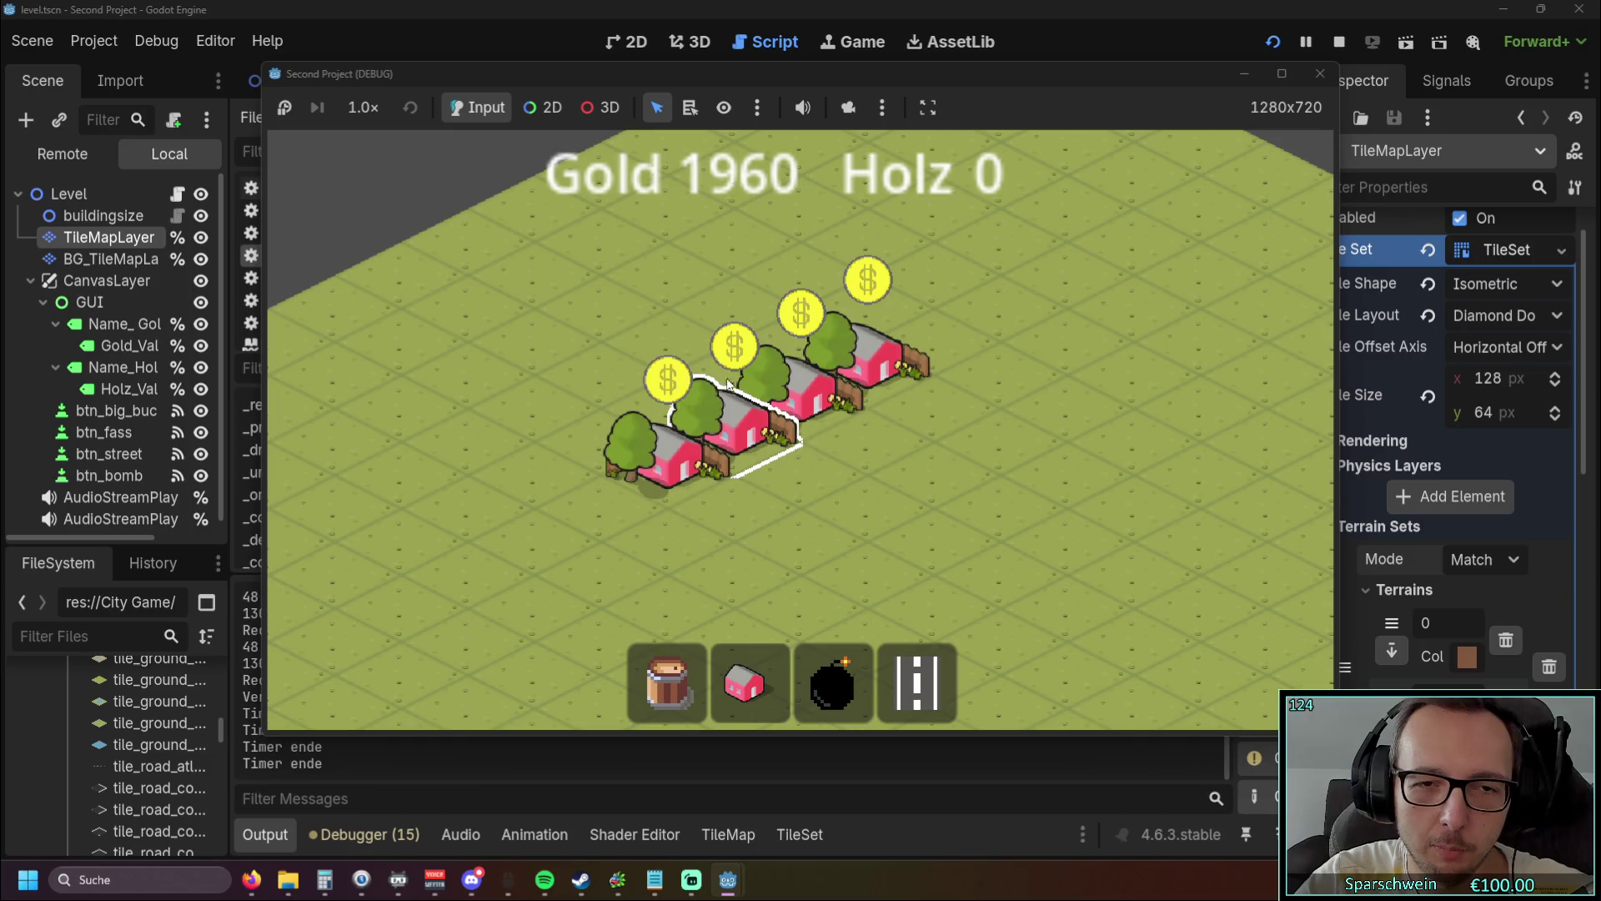
click(683, 476)
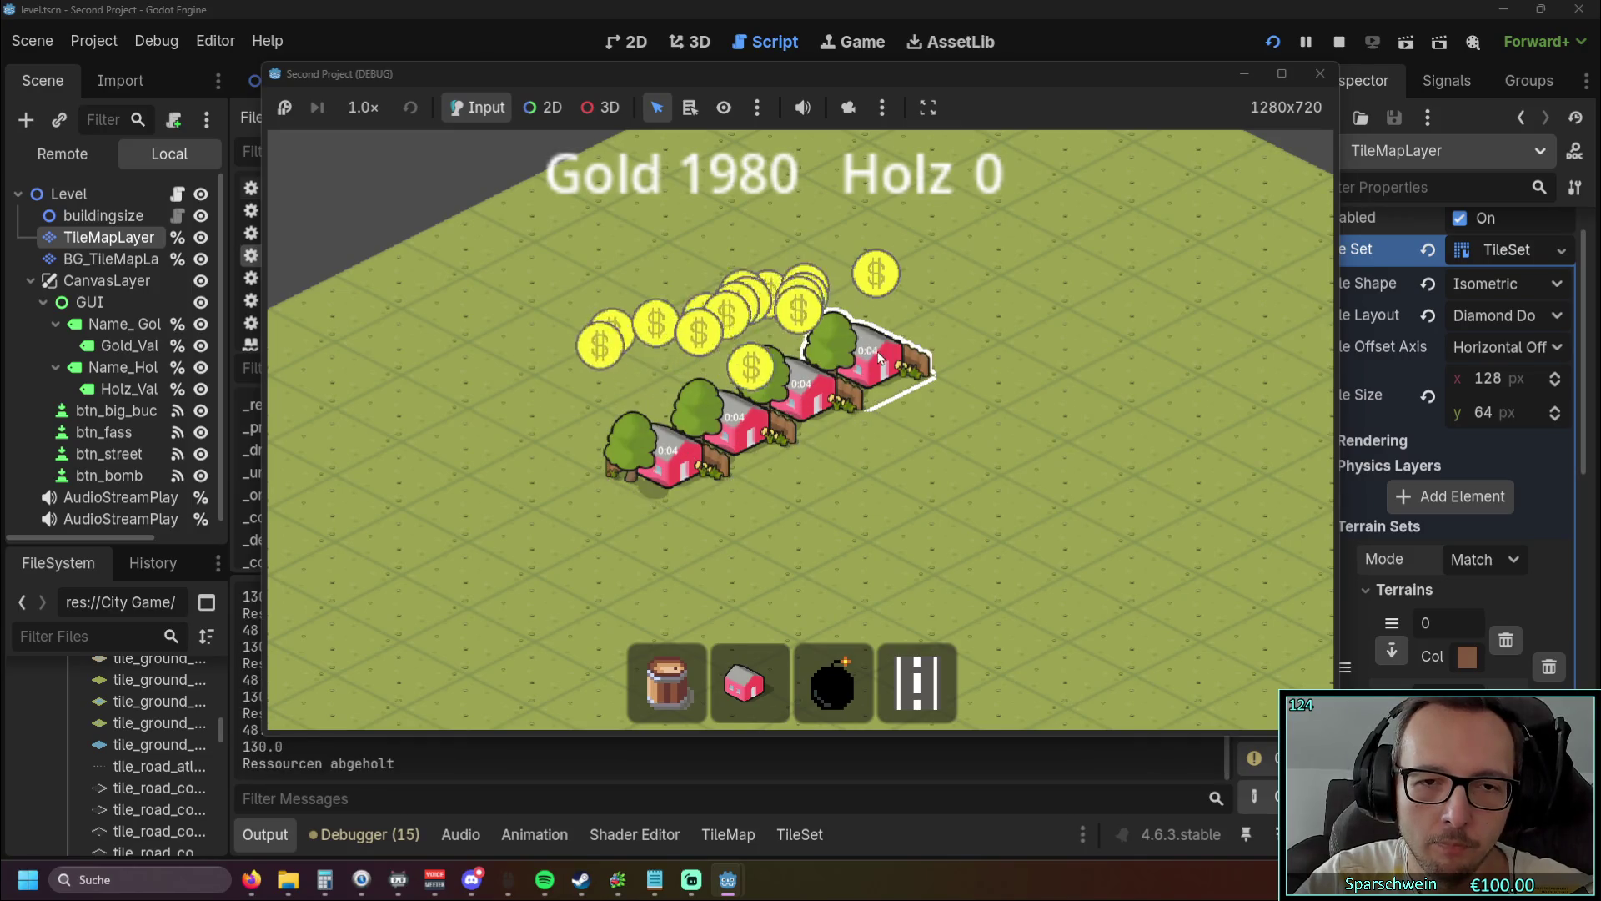
scroll(679, 467, up, 2)
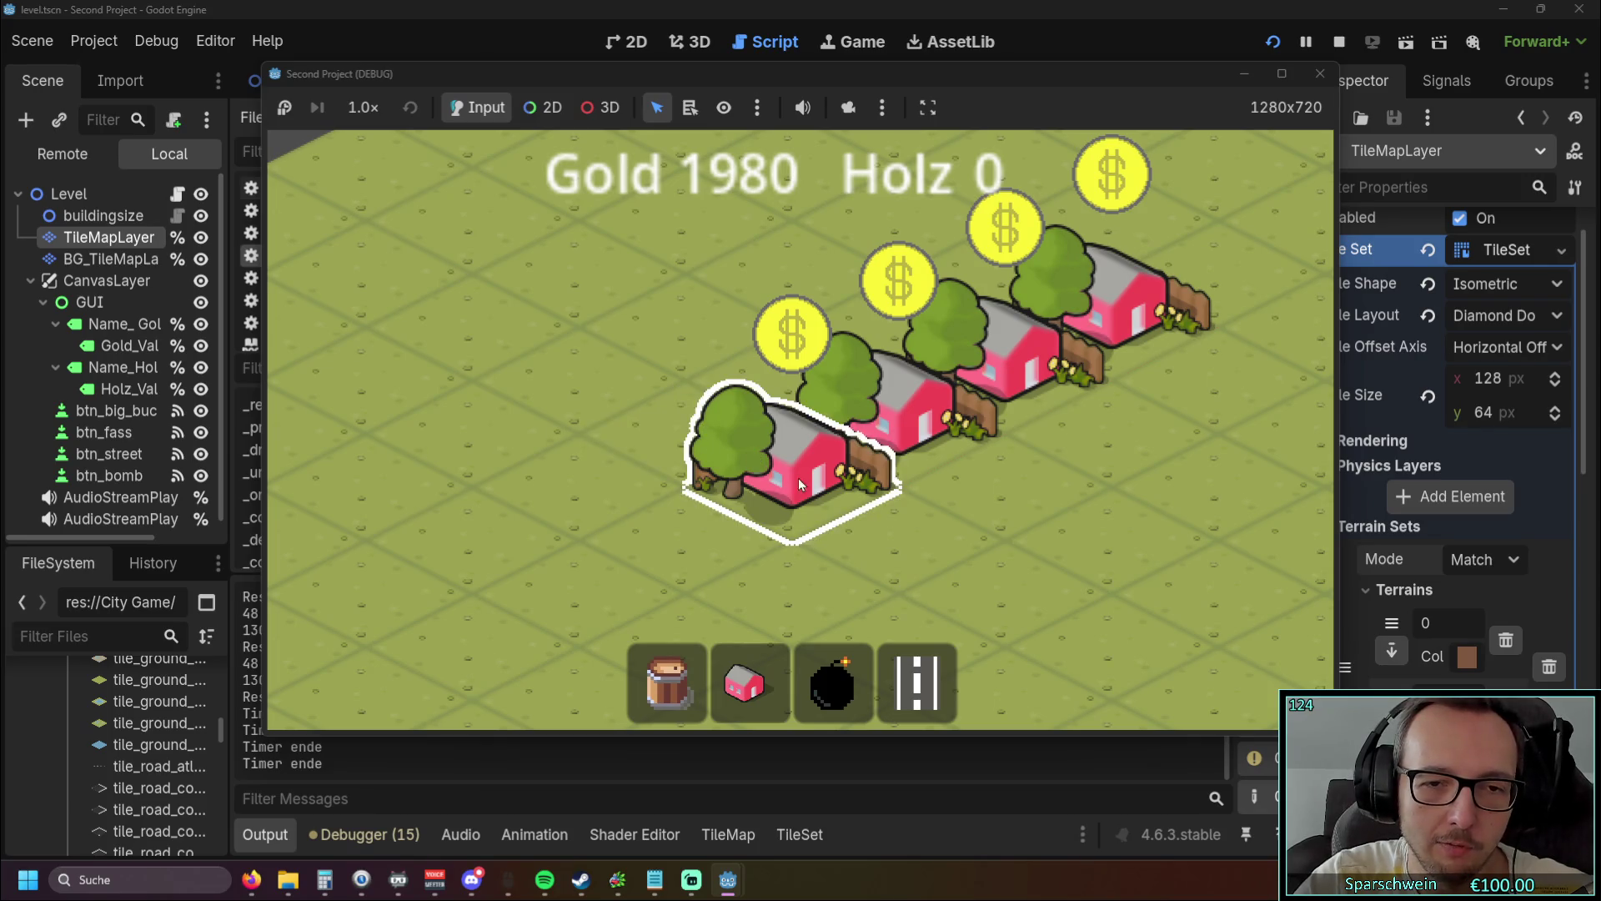
click(745, 422)
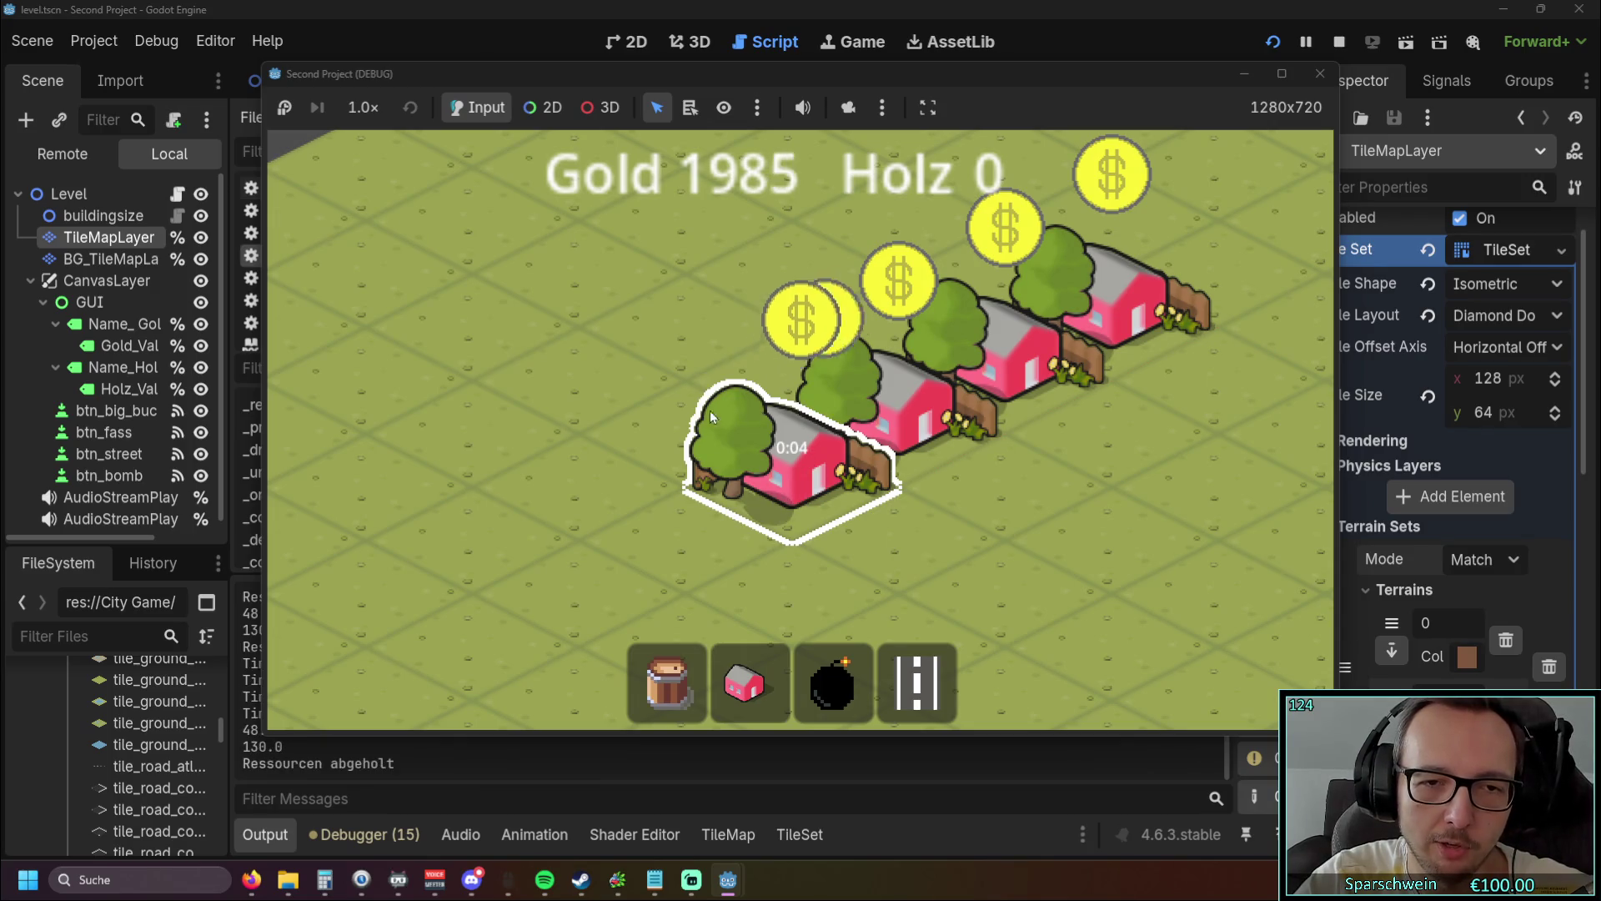
click(732, 465)
click(872, 403)
click(935, 392)
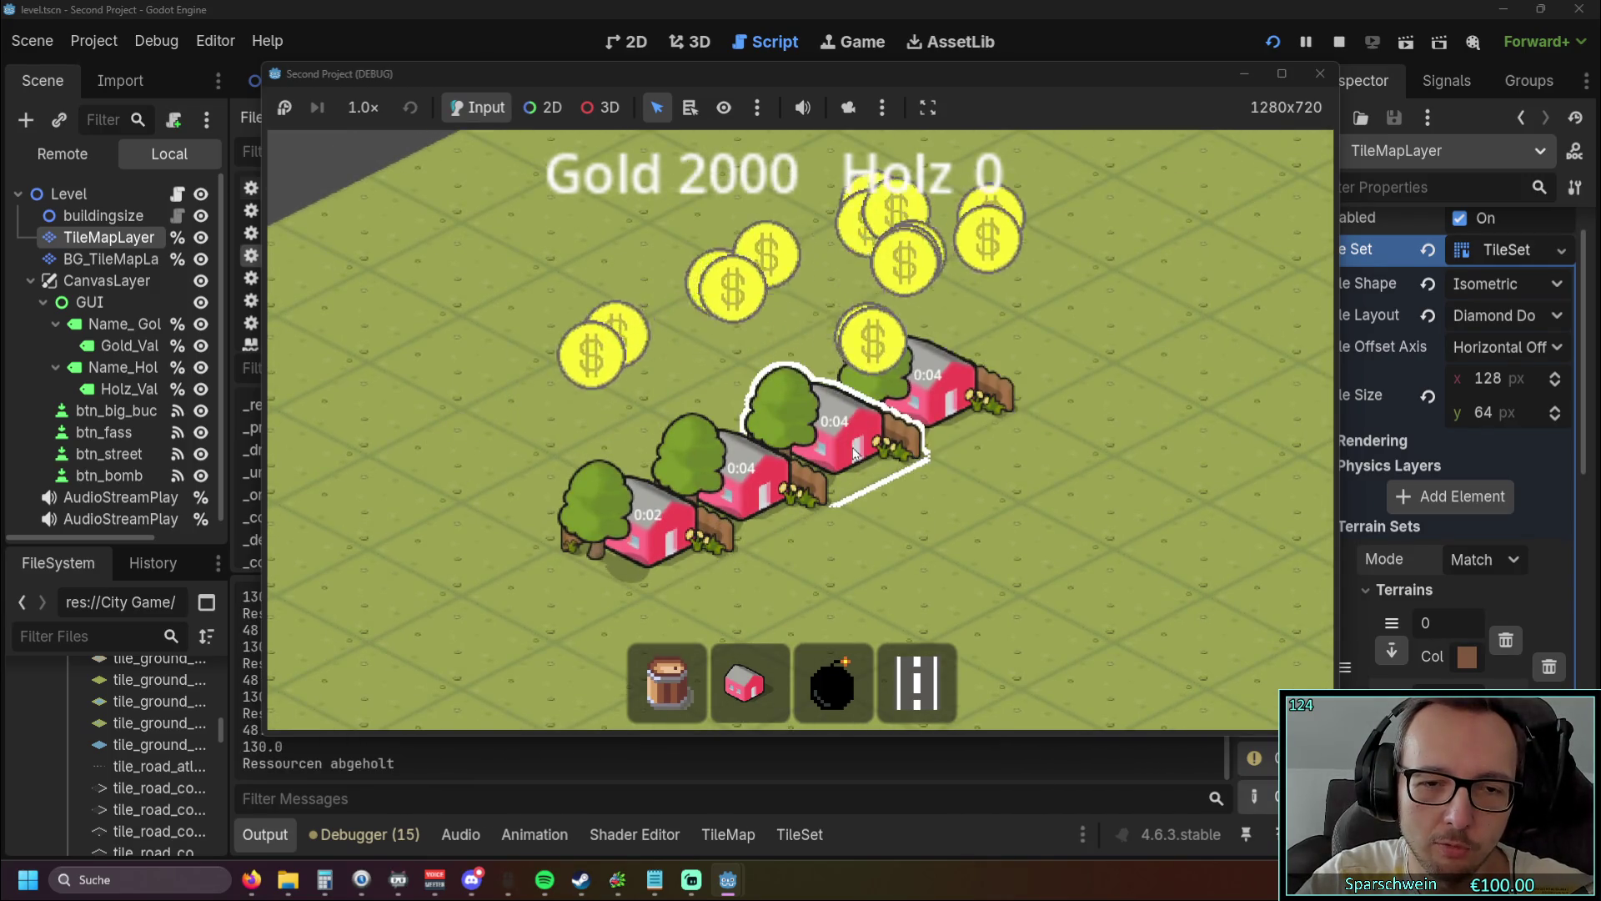
Step: Paint a long diagonal street below the houses with the street tool
click(917, 684)
click(584, 521)
mouse_move(690, 504)
mouse_down()
mouse_move(847, 407)
mouse_move(1076, 317)
mouse_move(1004, 435)
mouse_up()
Step: Extend the street with three more tiles around a bend into an L-shape
key(w)
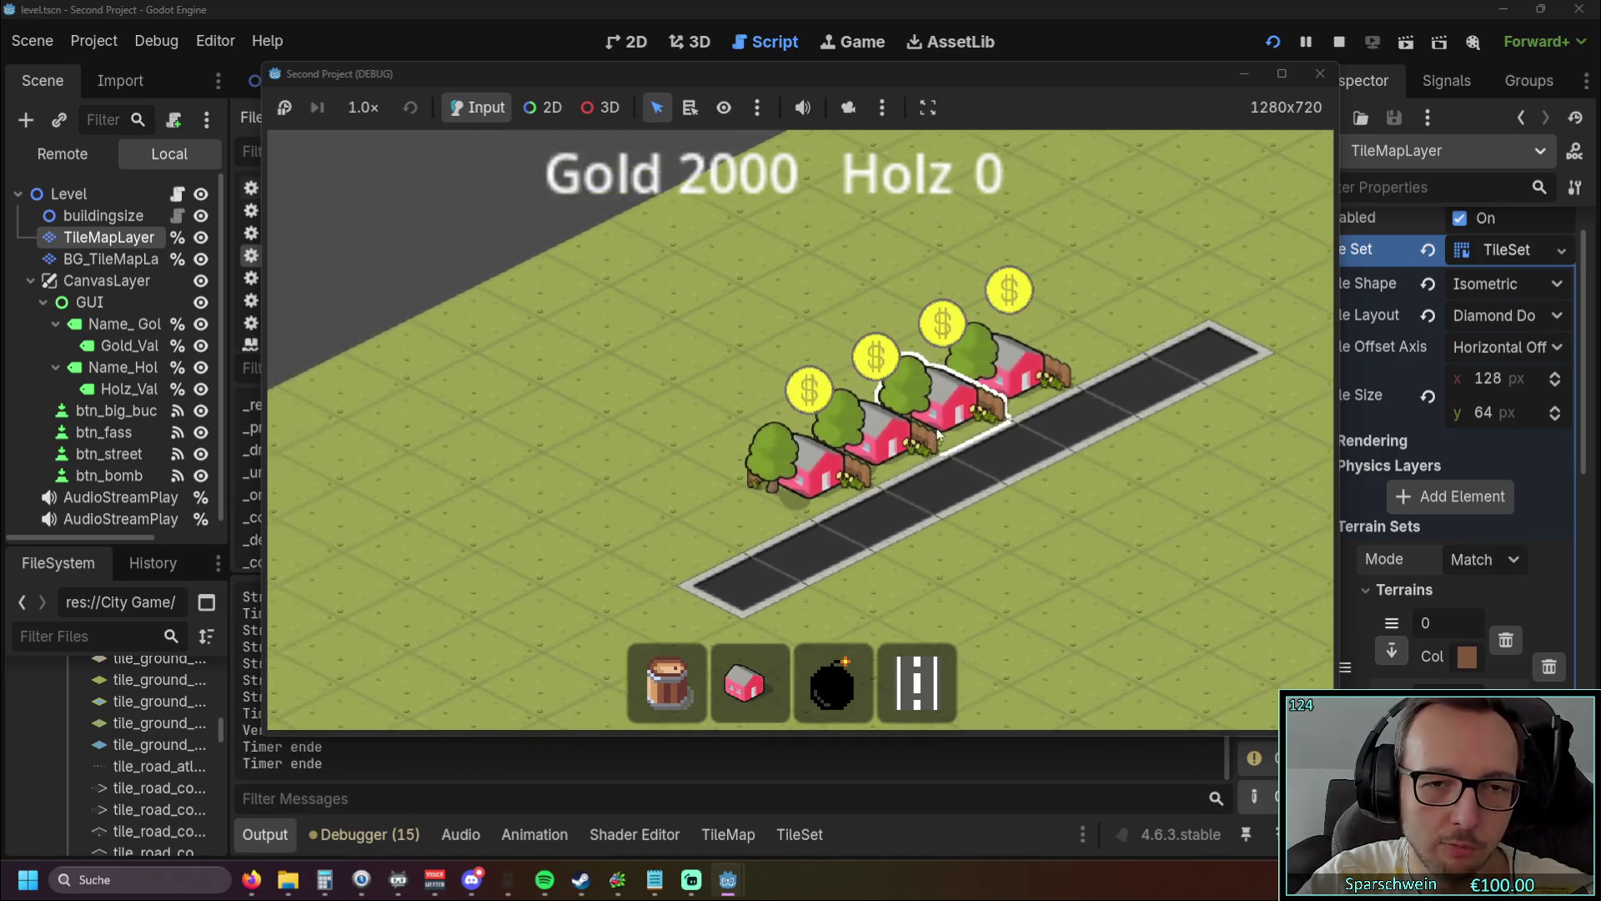
click(917, 682)
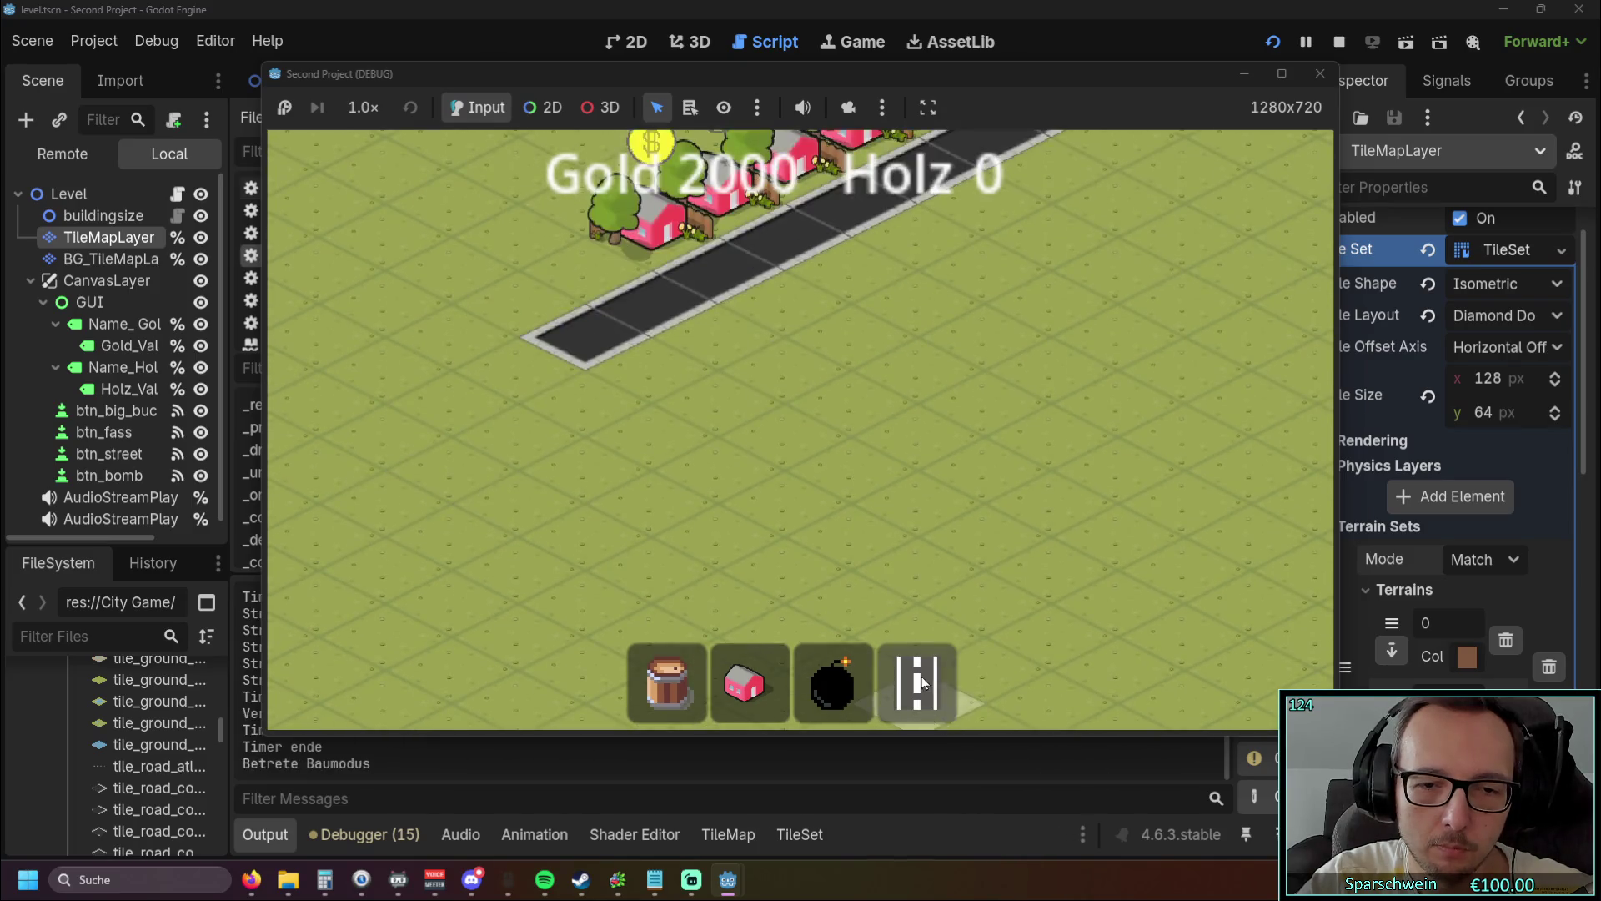
drag(649, 502, 767, 551)
click(768, 554)
key(w)
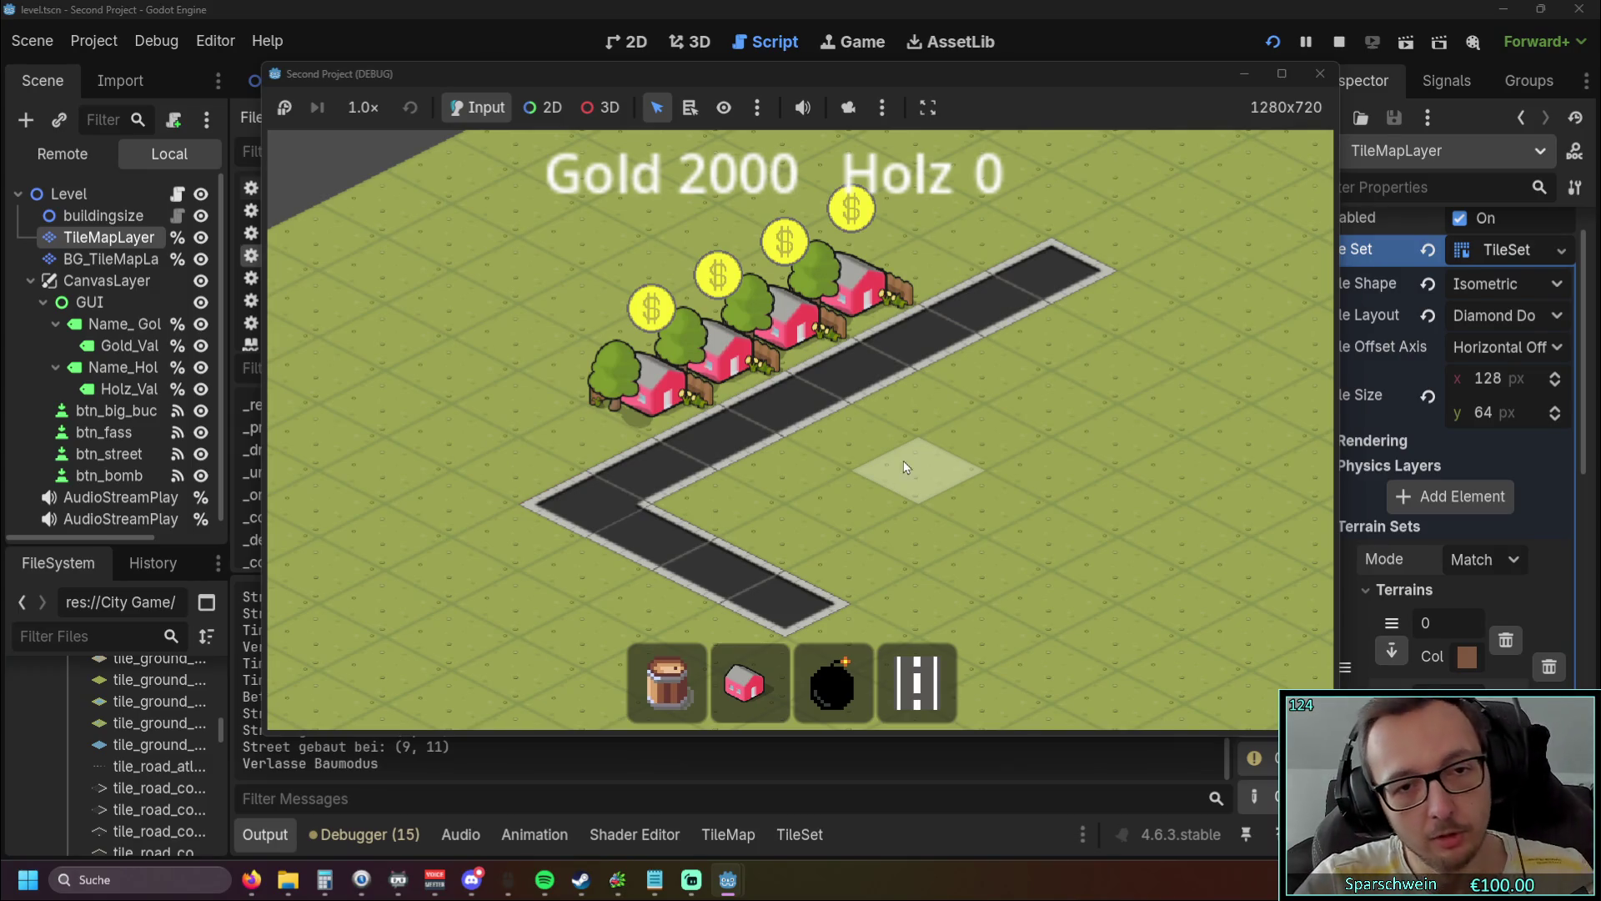
Step: Collect coins from all four houses, bringing gold to 2020, then stop the game
click(649, 382)
click(729, 372)
click(789, 312)
click(855, 287)
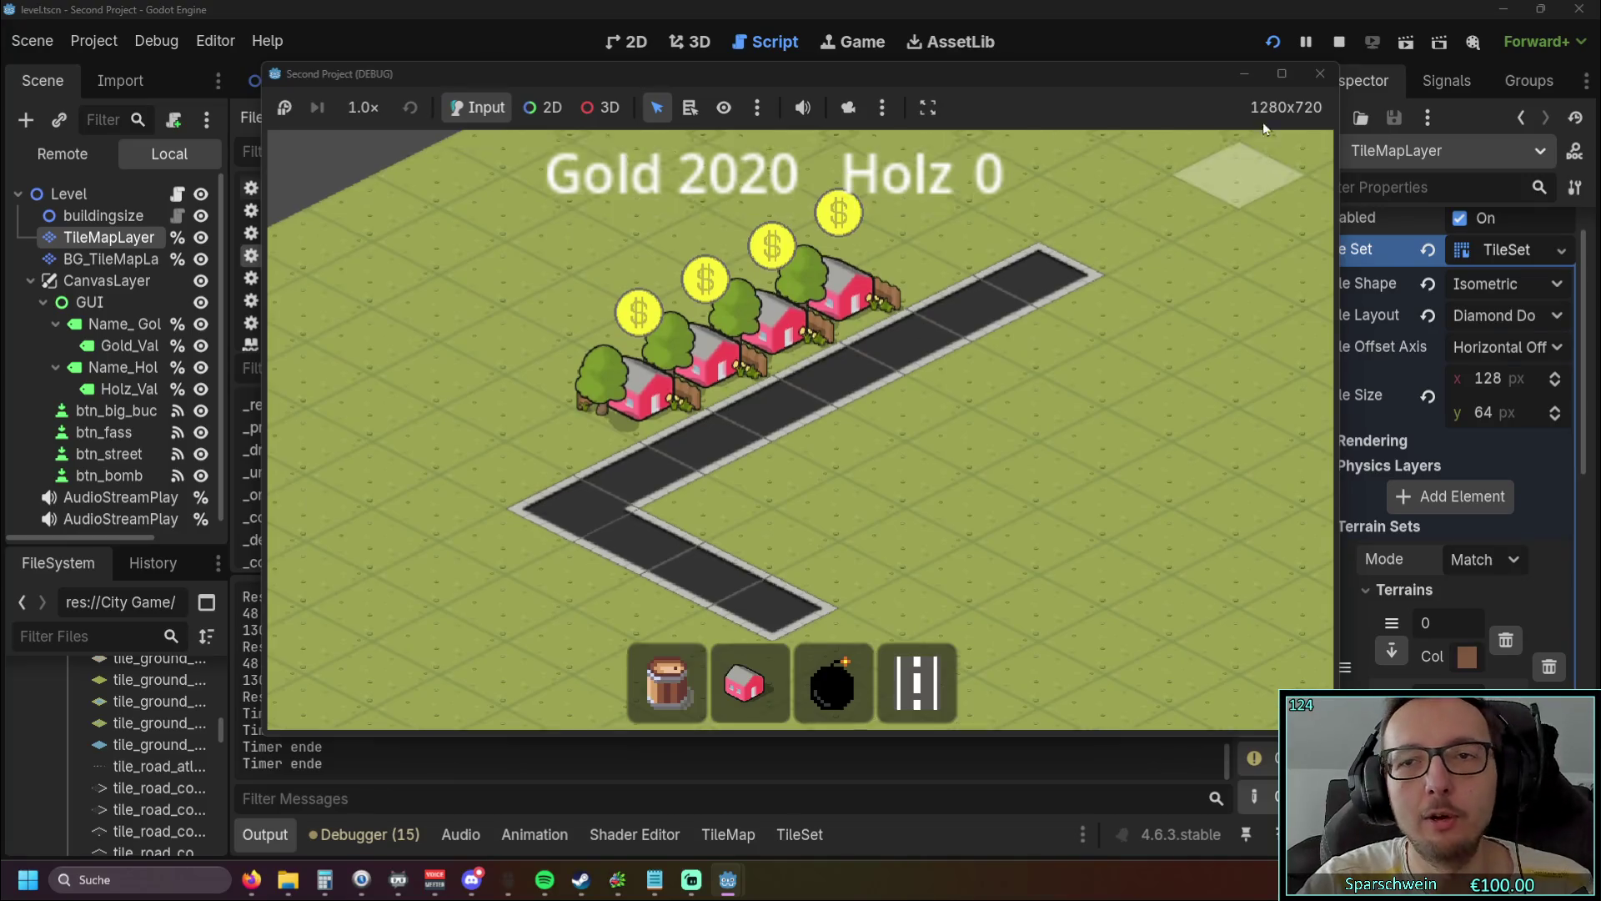
click(1320, 74)
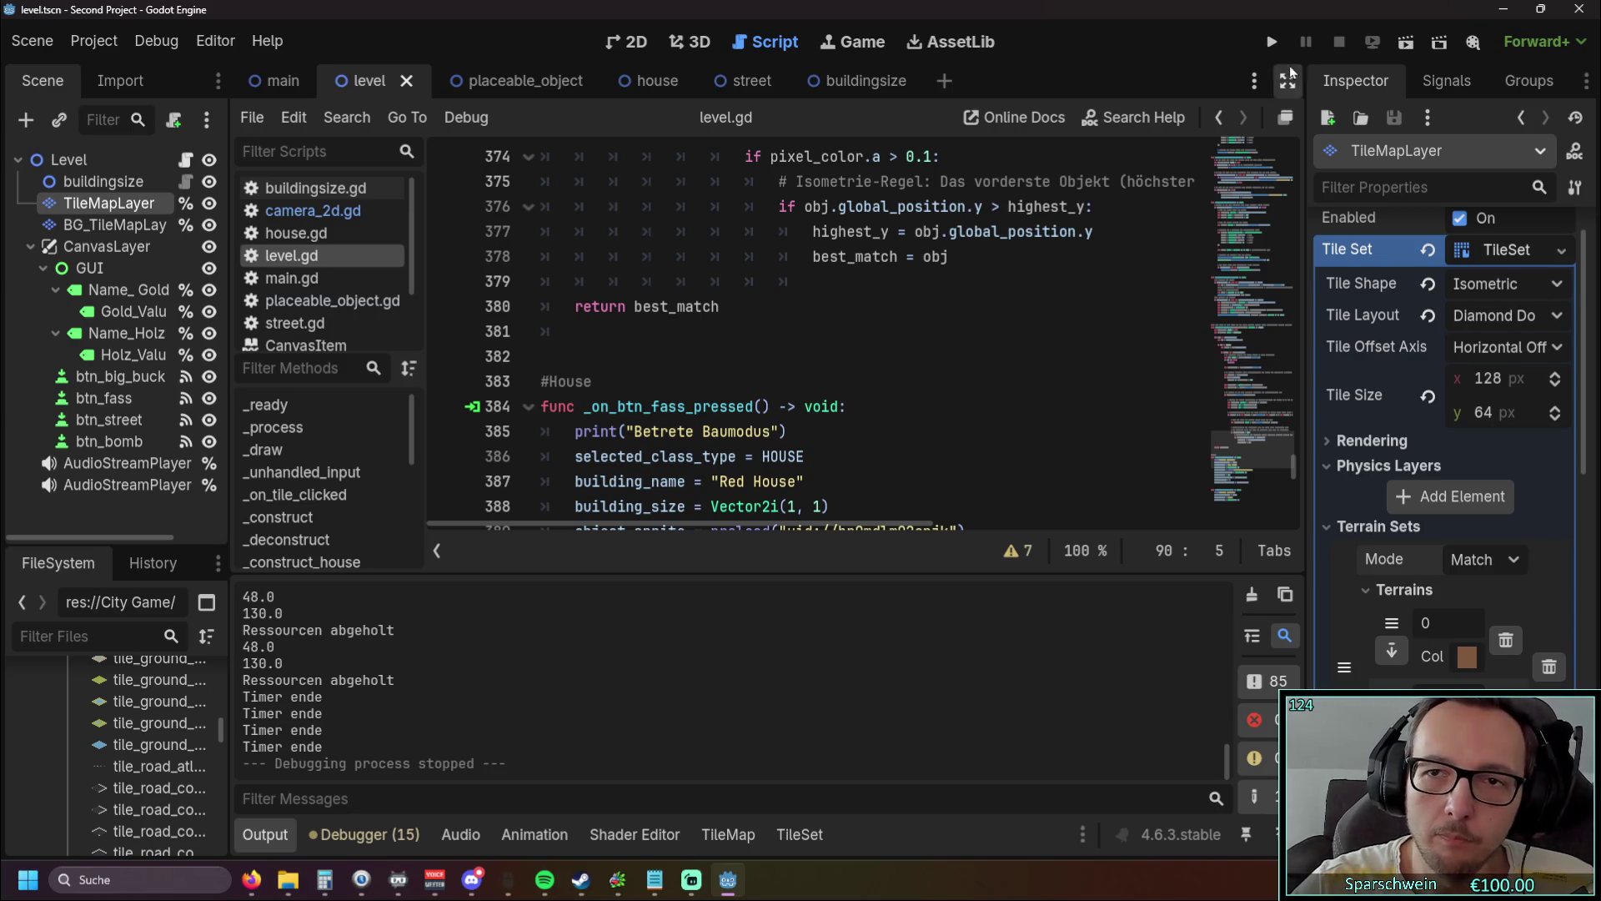
Step: Relaunch the game and place a house near the map centre
click(1271, 46)
click(749, 683)
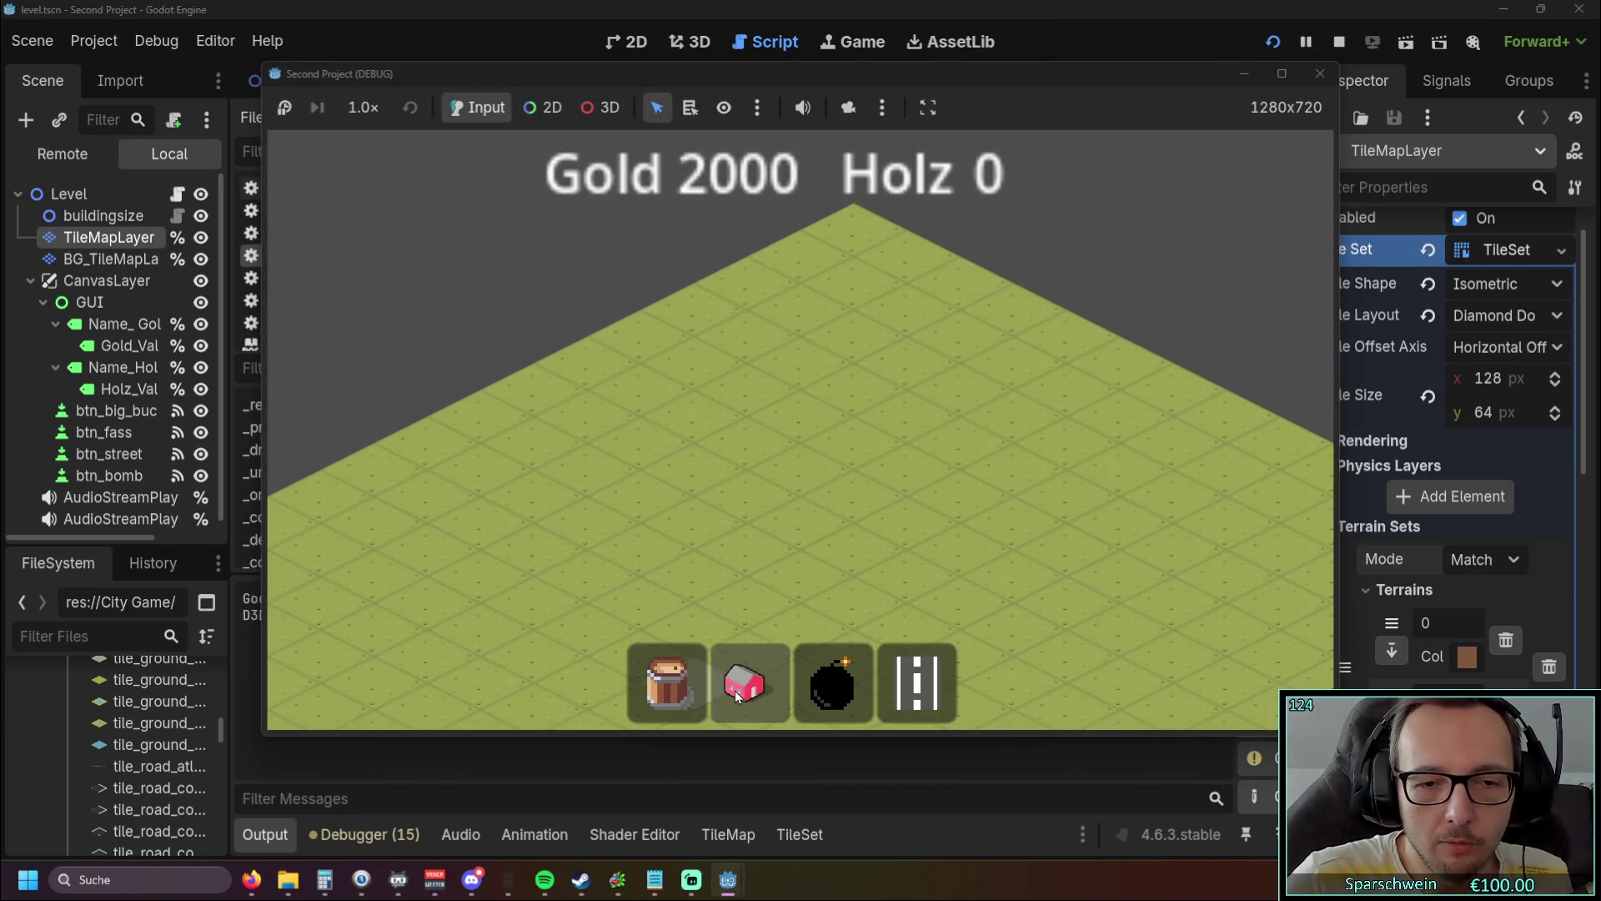
scroll(789, 539, down, 2)
click(761, 451)
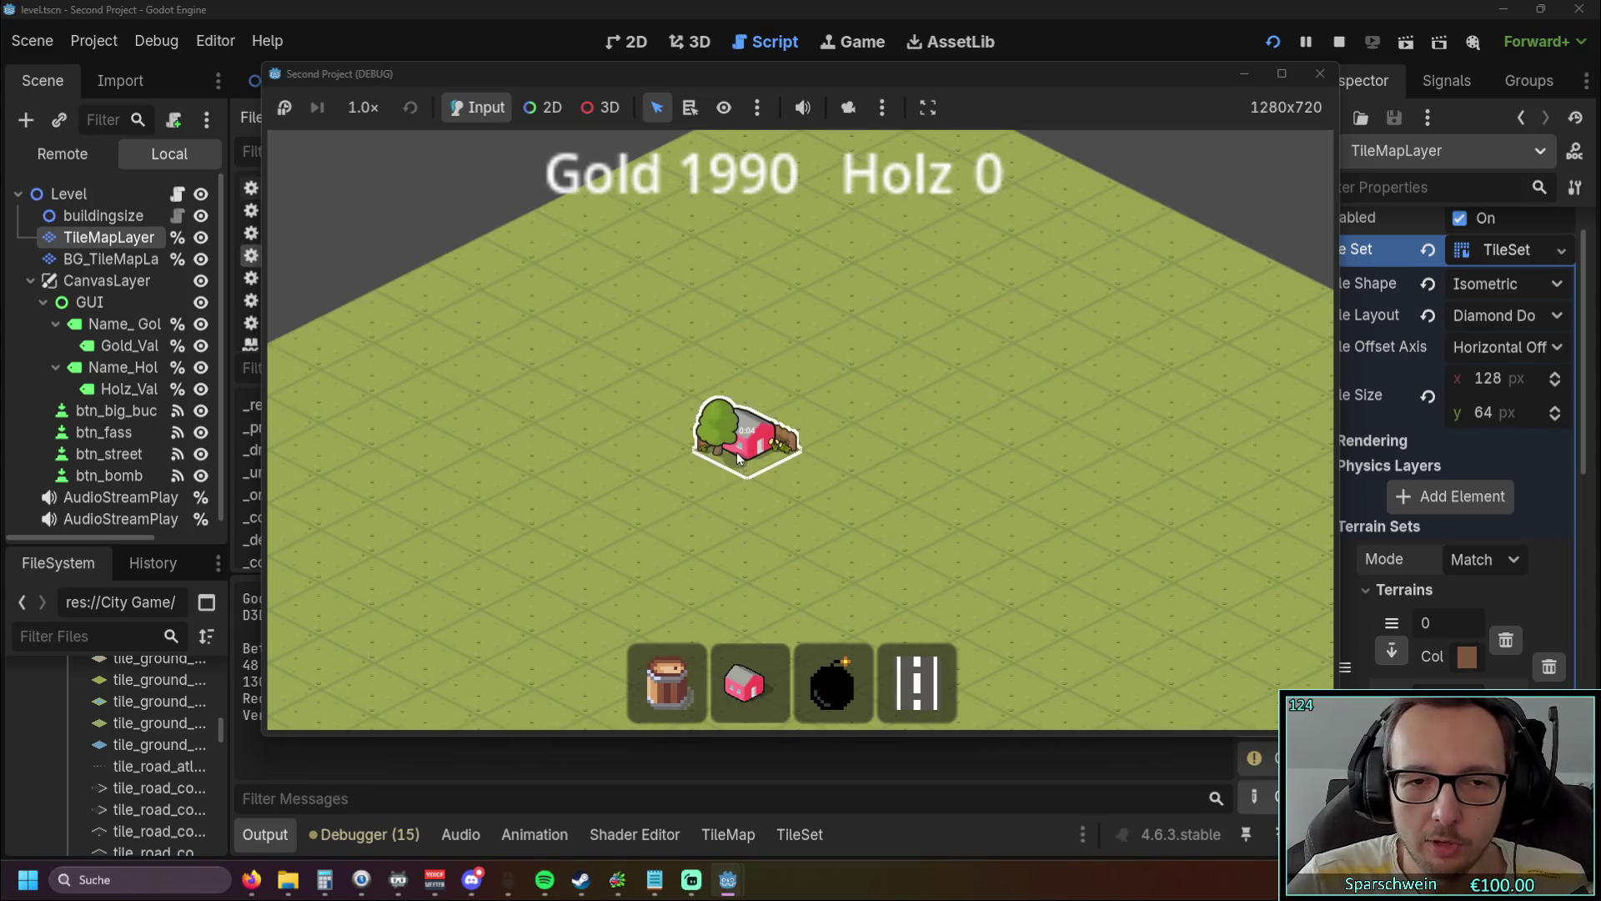
scroll(705, 492, up, 2)
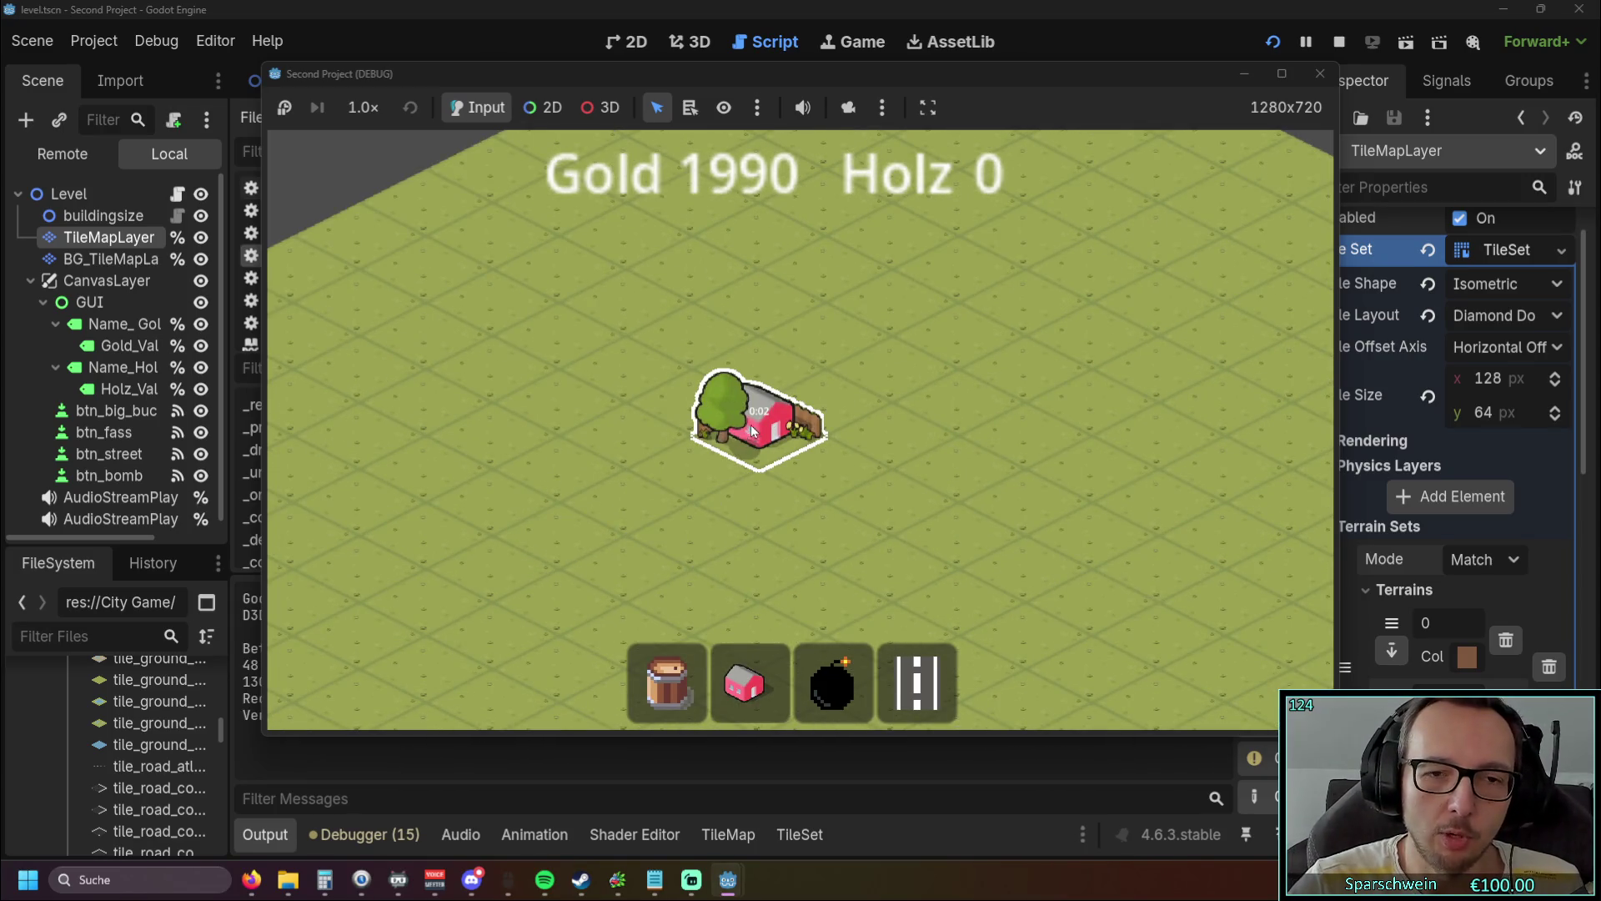
Step: Paint a five-tile street from (7, 10) to (7, 6) beside the house, test zoom, then stop
key(1)
key(4)
mouse_move(749, 537)
mouse_down()
mouse_move(777, 484)
mouse_move(959, 404)
mouse_up()
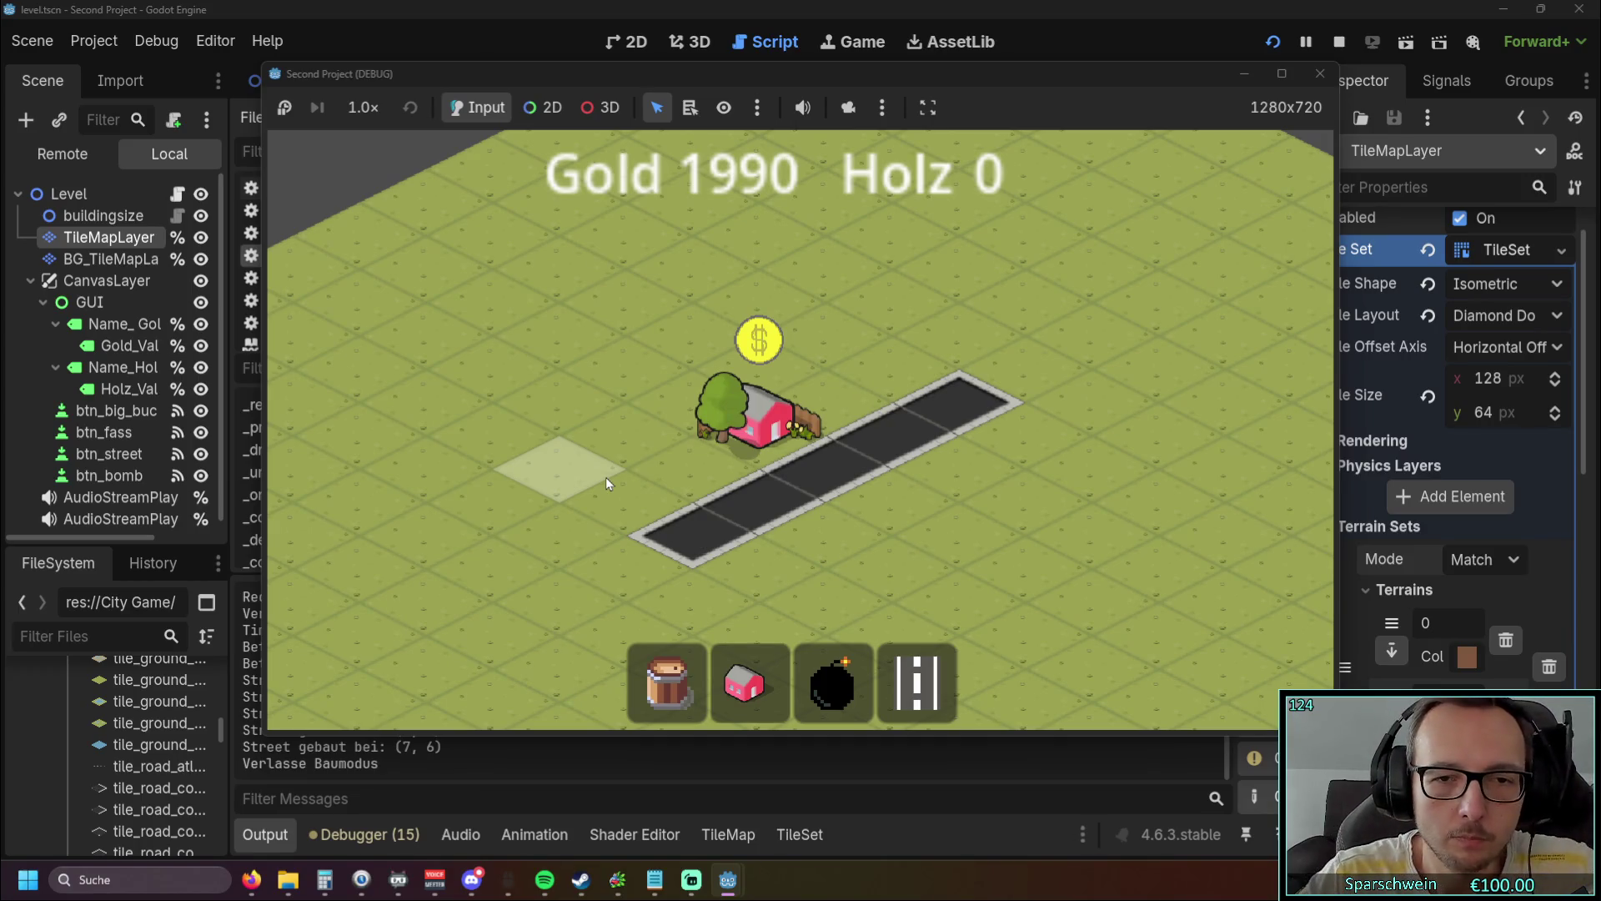
scroll(744, 408, down, 3)
scroll(737, 434, up, 5)
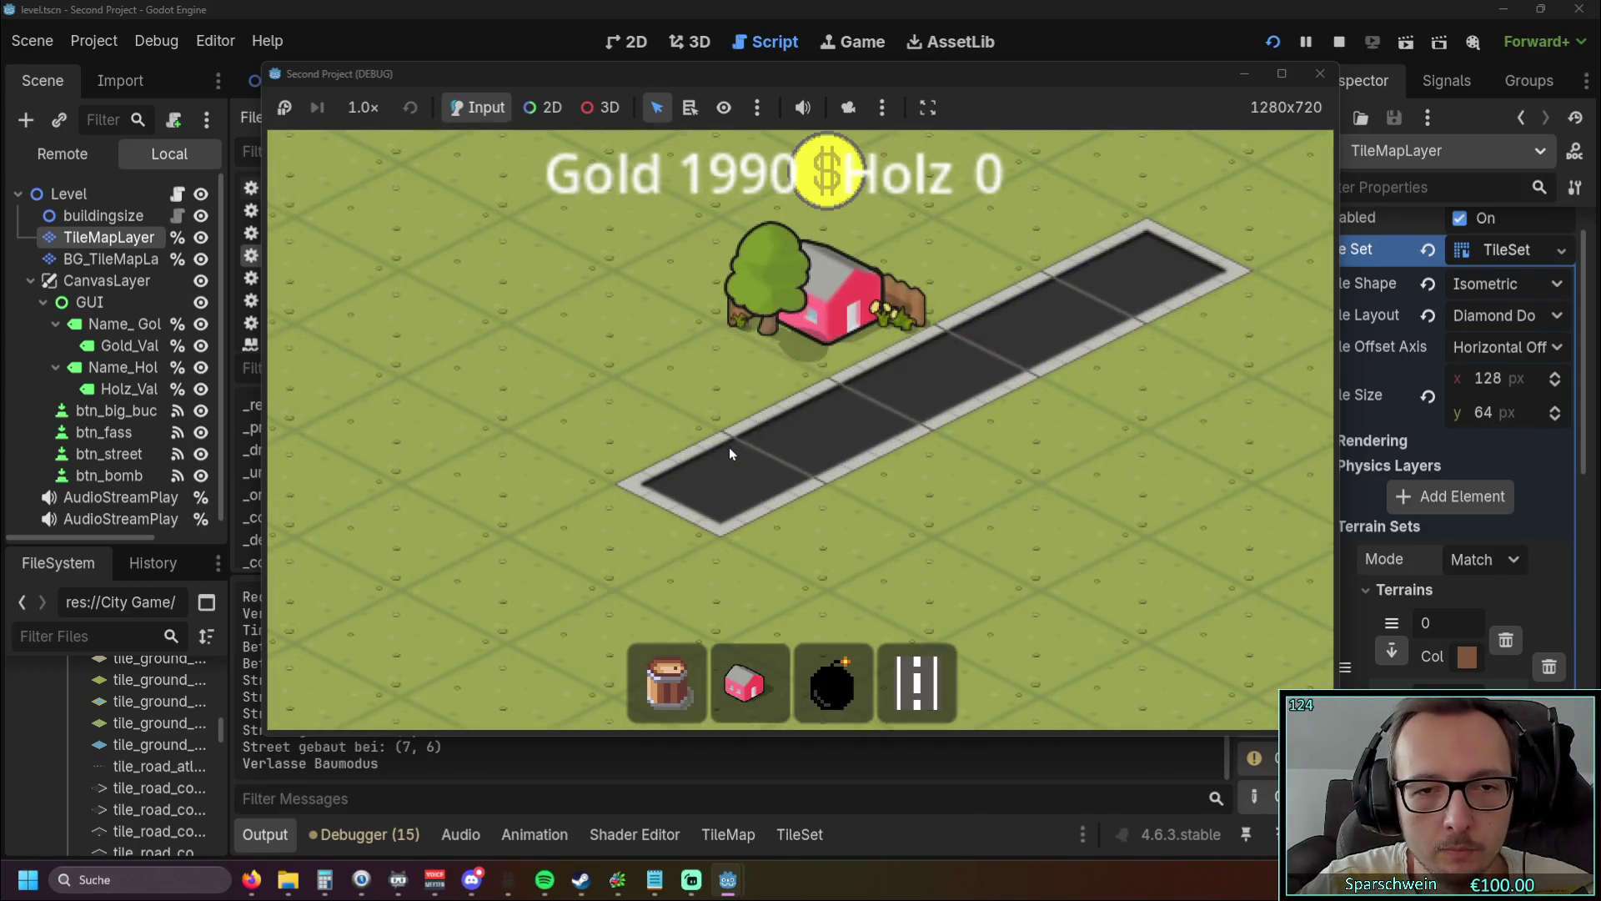
click(1319, 74)
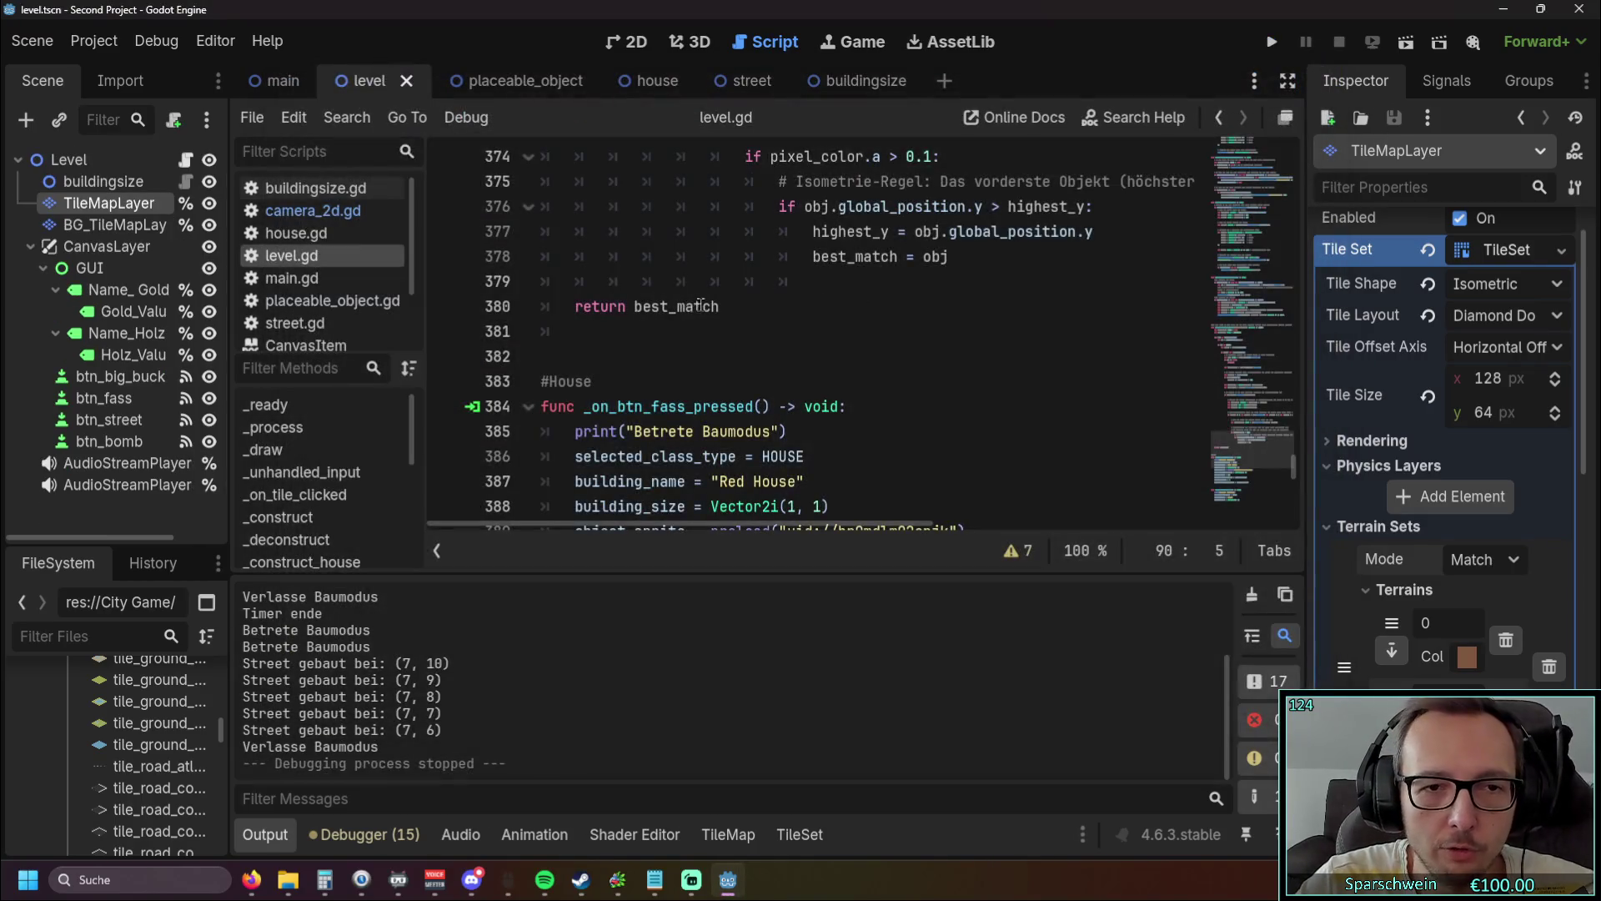
Step: Open camera_2d.gd and edit the min_zoom value
click(287, 214)
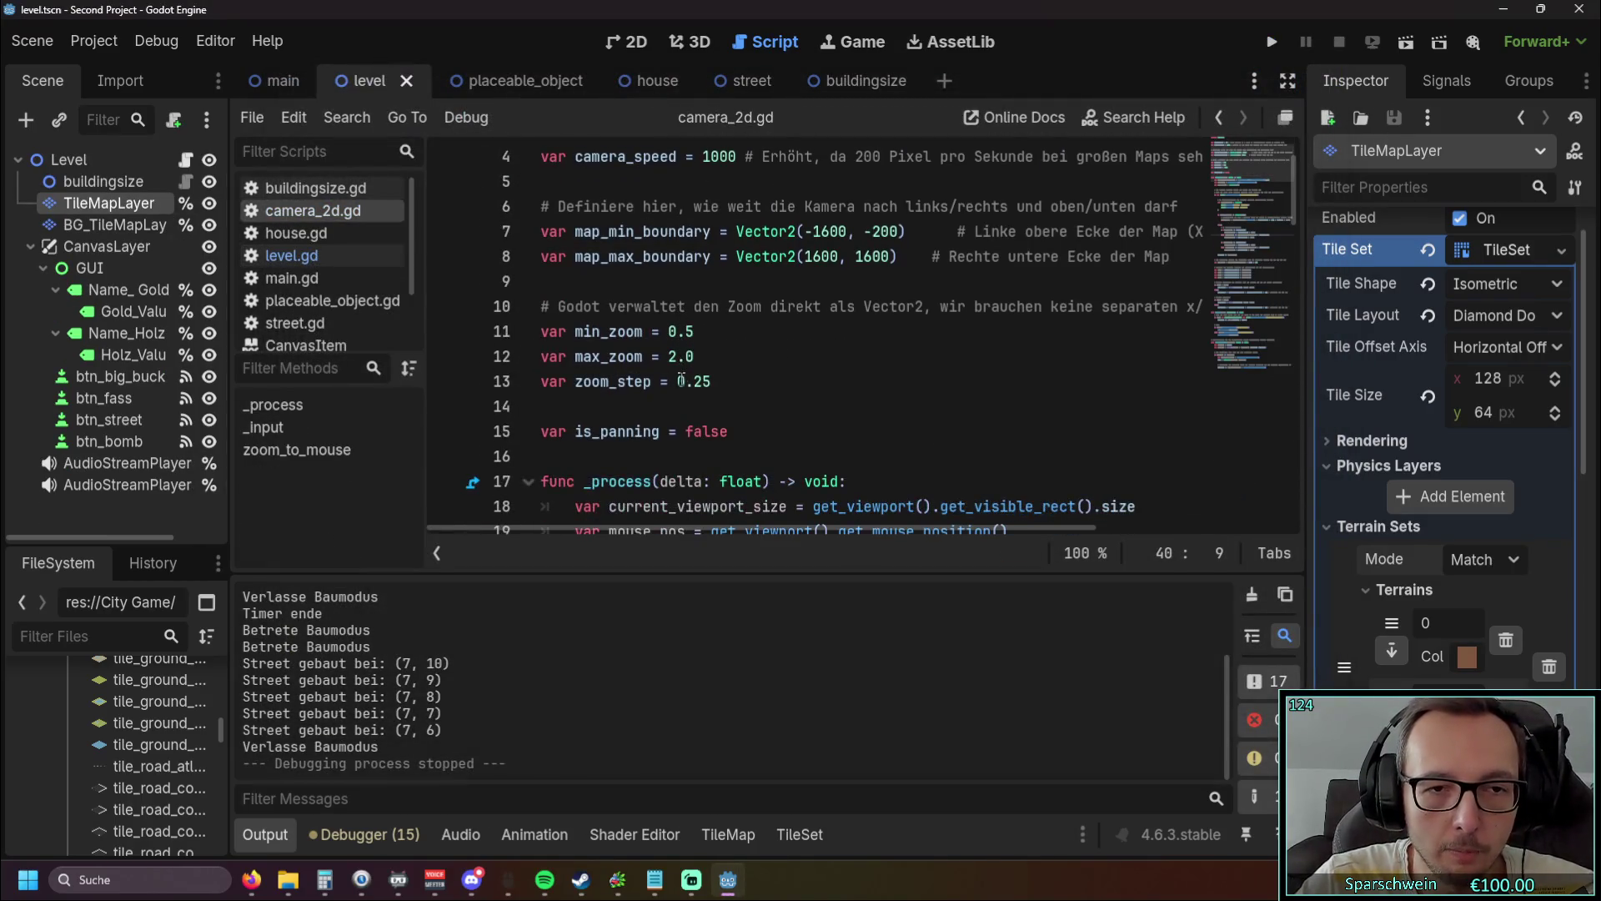
click(695, 332)
key(BackSpace)
text(775)
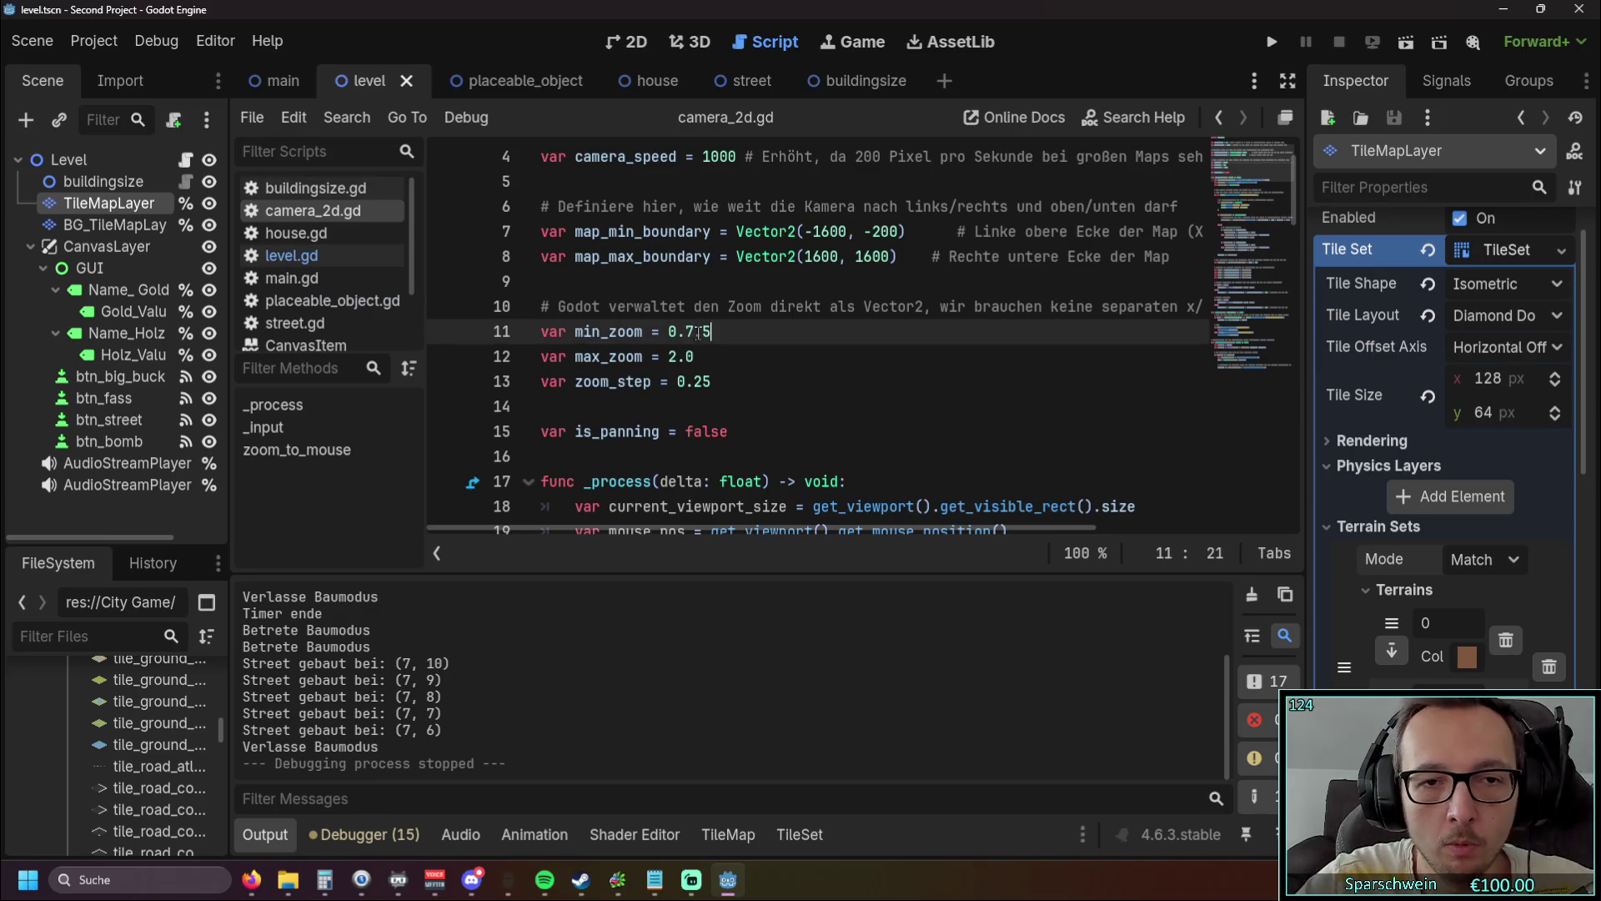
key(BackSpace)
click(795, 381)
Step: Test zooming in the running game, place a house, then stop it
key(F5)
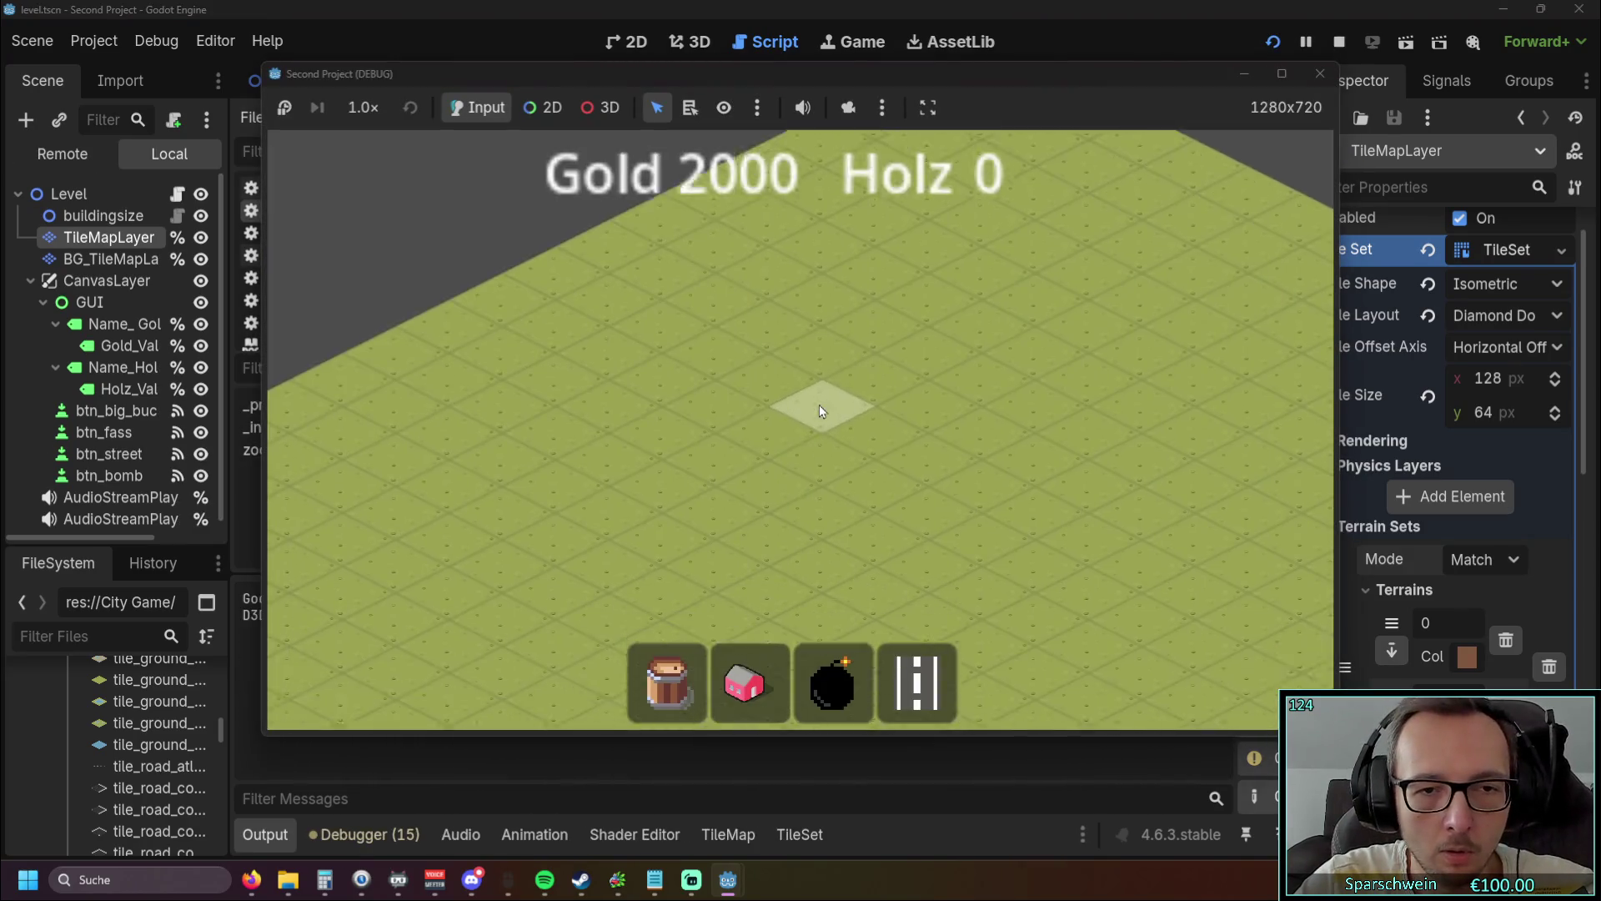
scroll(819, 404, up, 3)
click(719, 694)
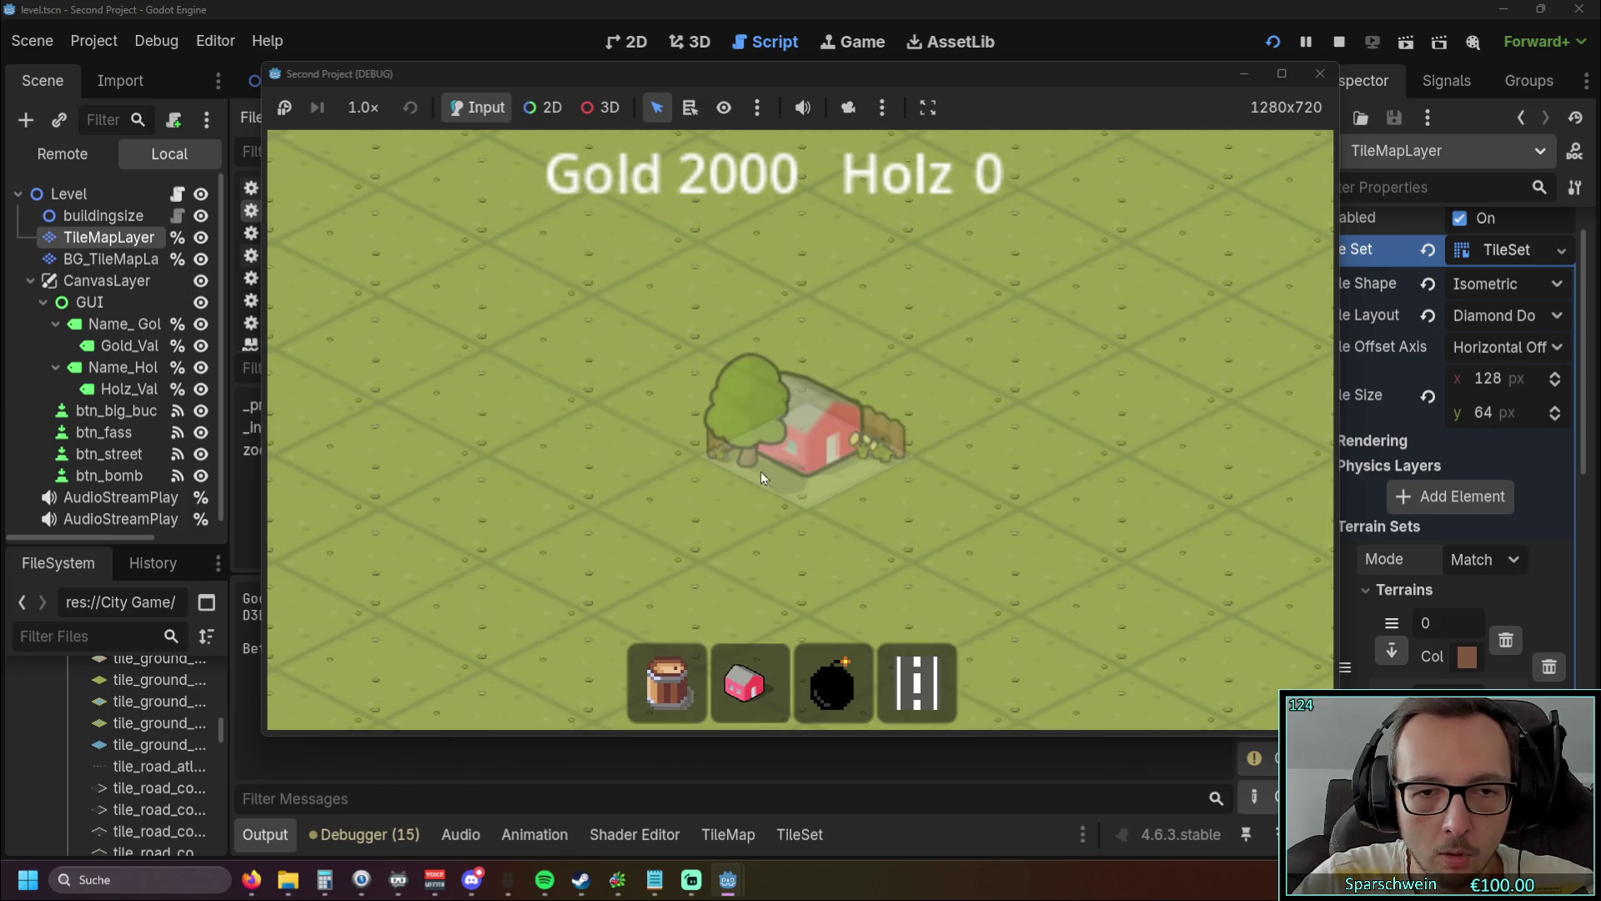
click(759, 472)
scroll(804, 455, down, 3)
scroll(816, 468, up, 3)
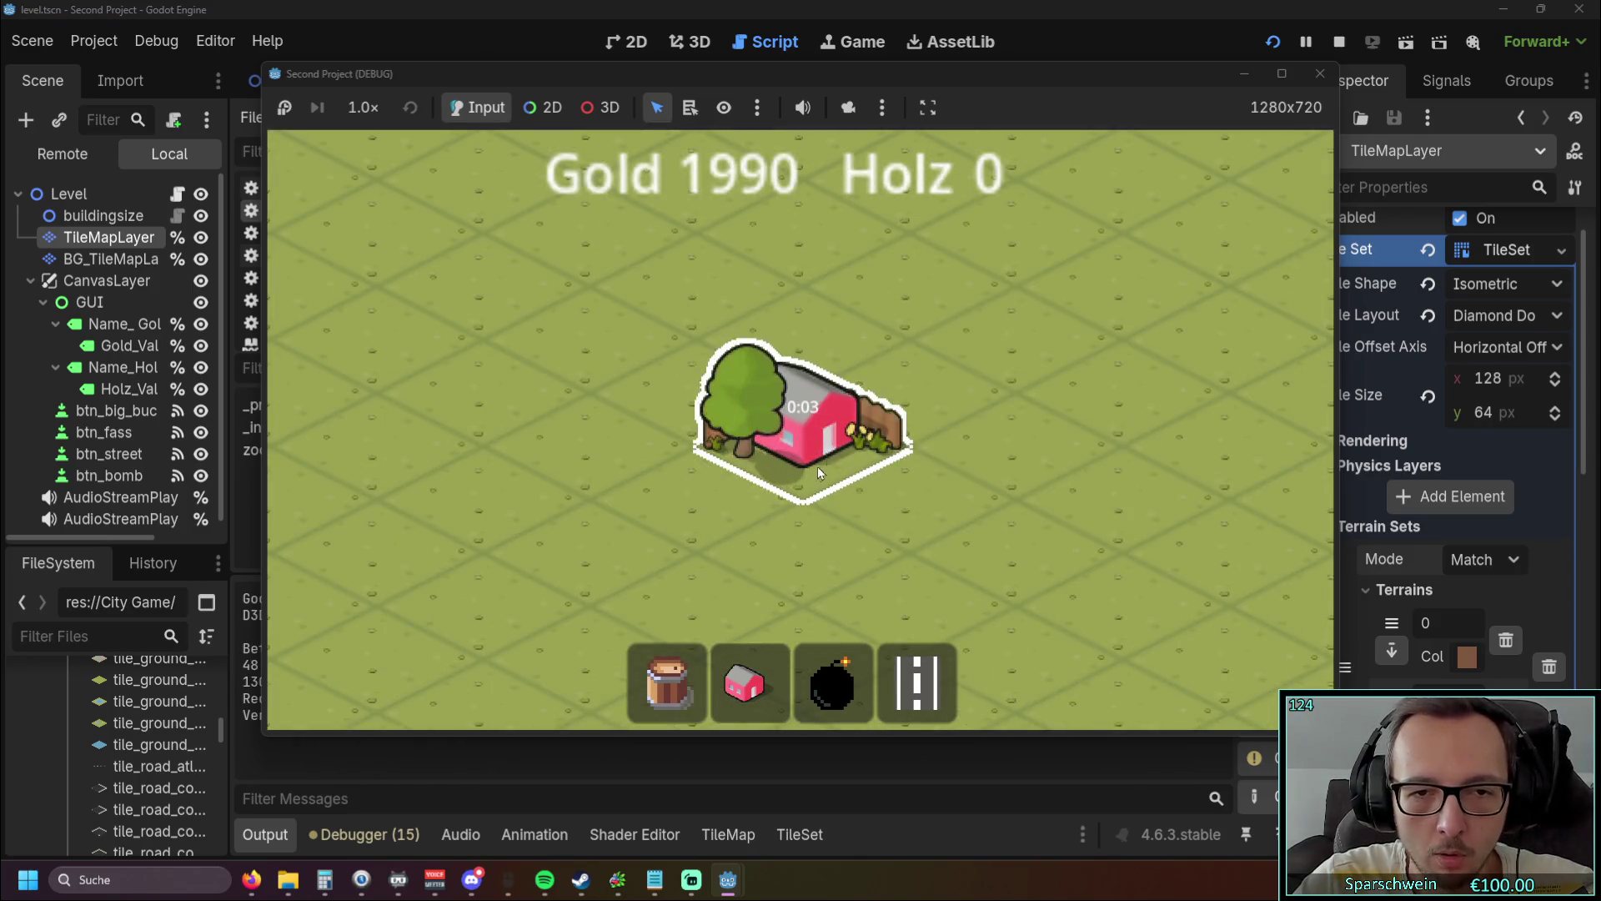
click(1320, 74)
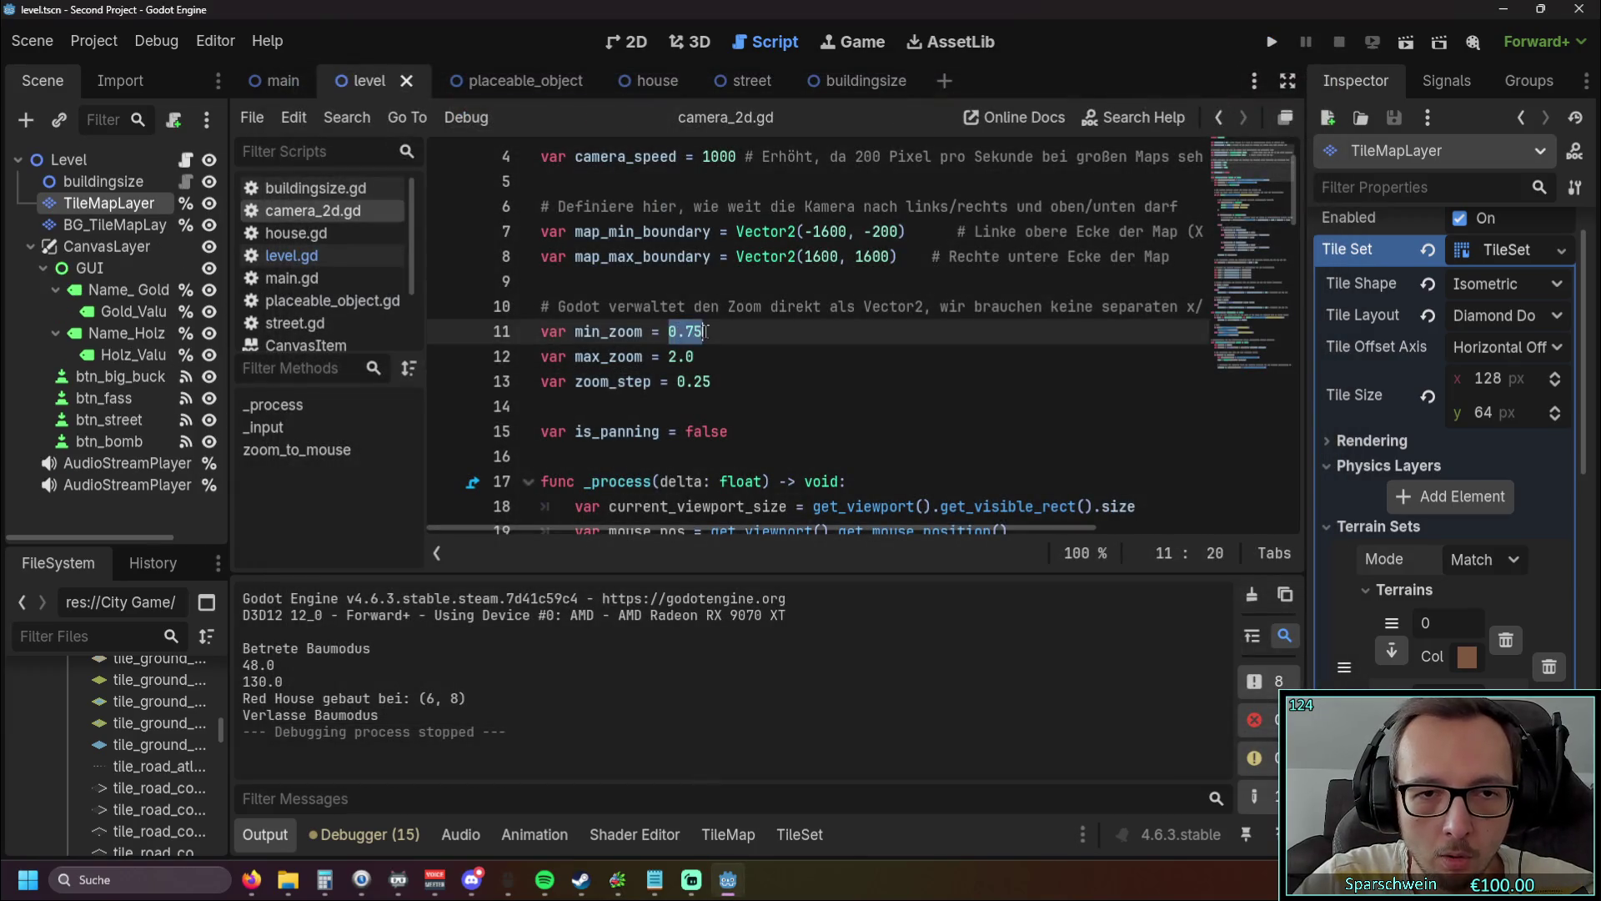
Step: Set max_zoom to 3.0 and test it over two runs, placing a Red House at (8, 9)
text(1.)
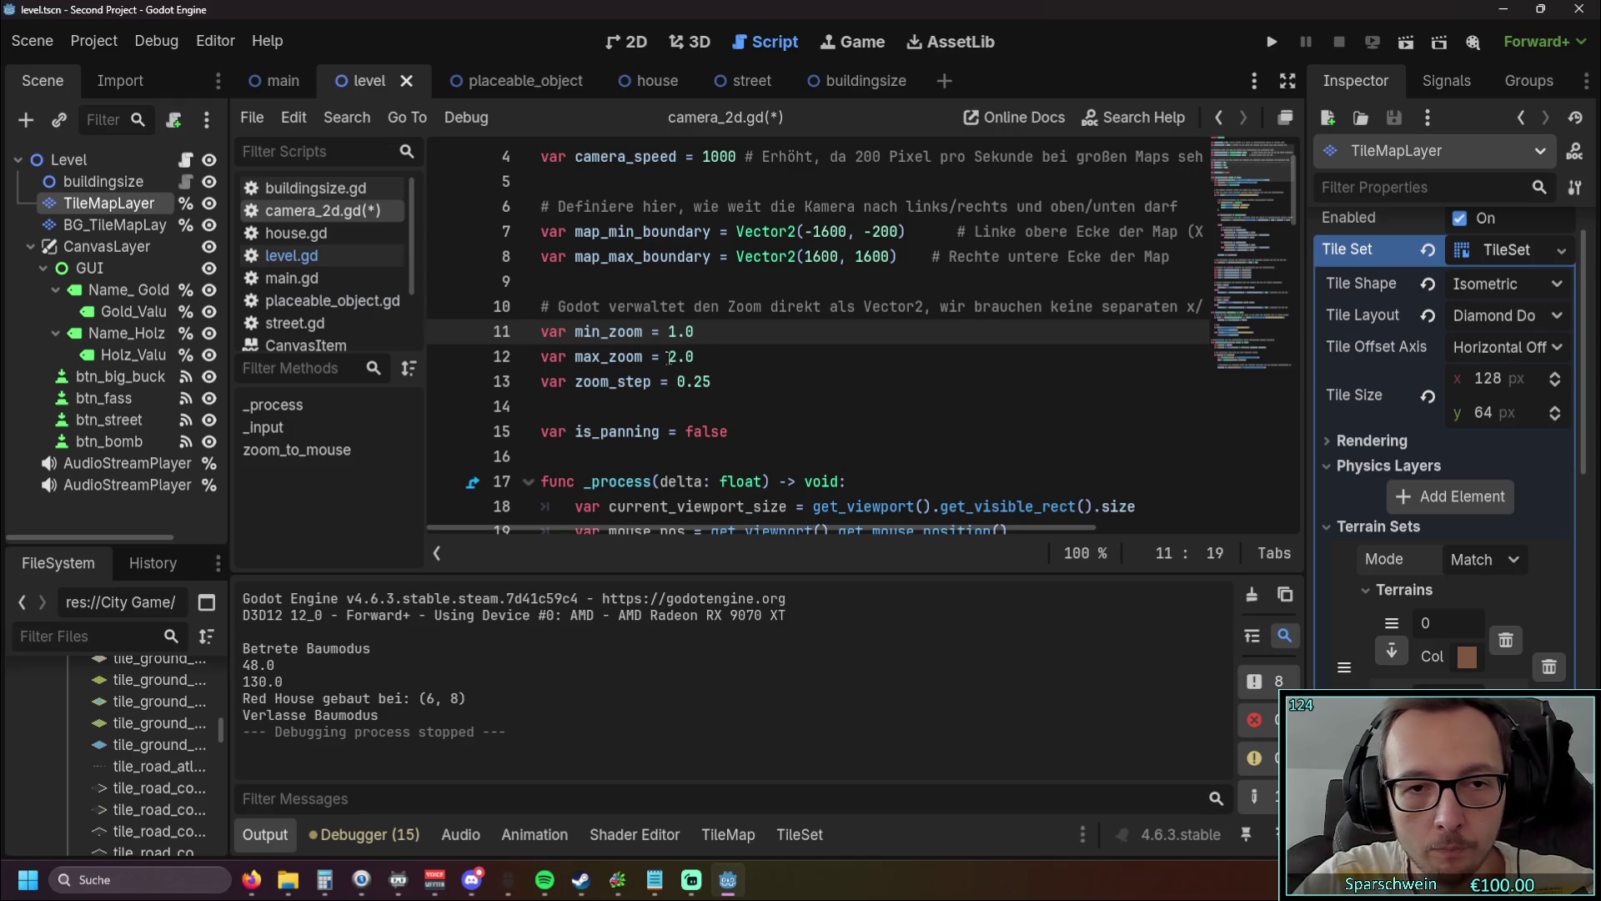
drag(669, 357, 696, 357)
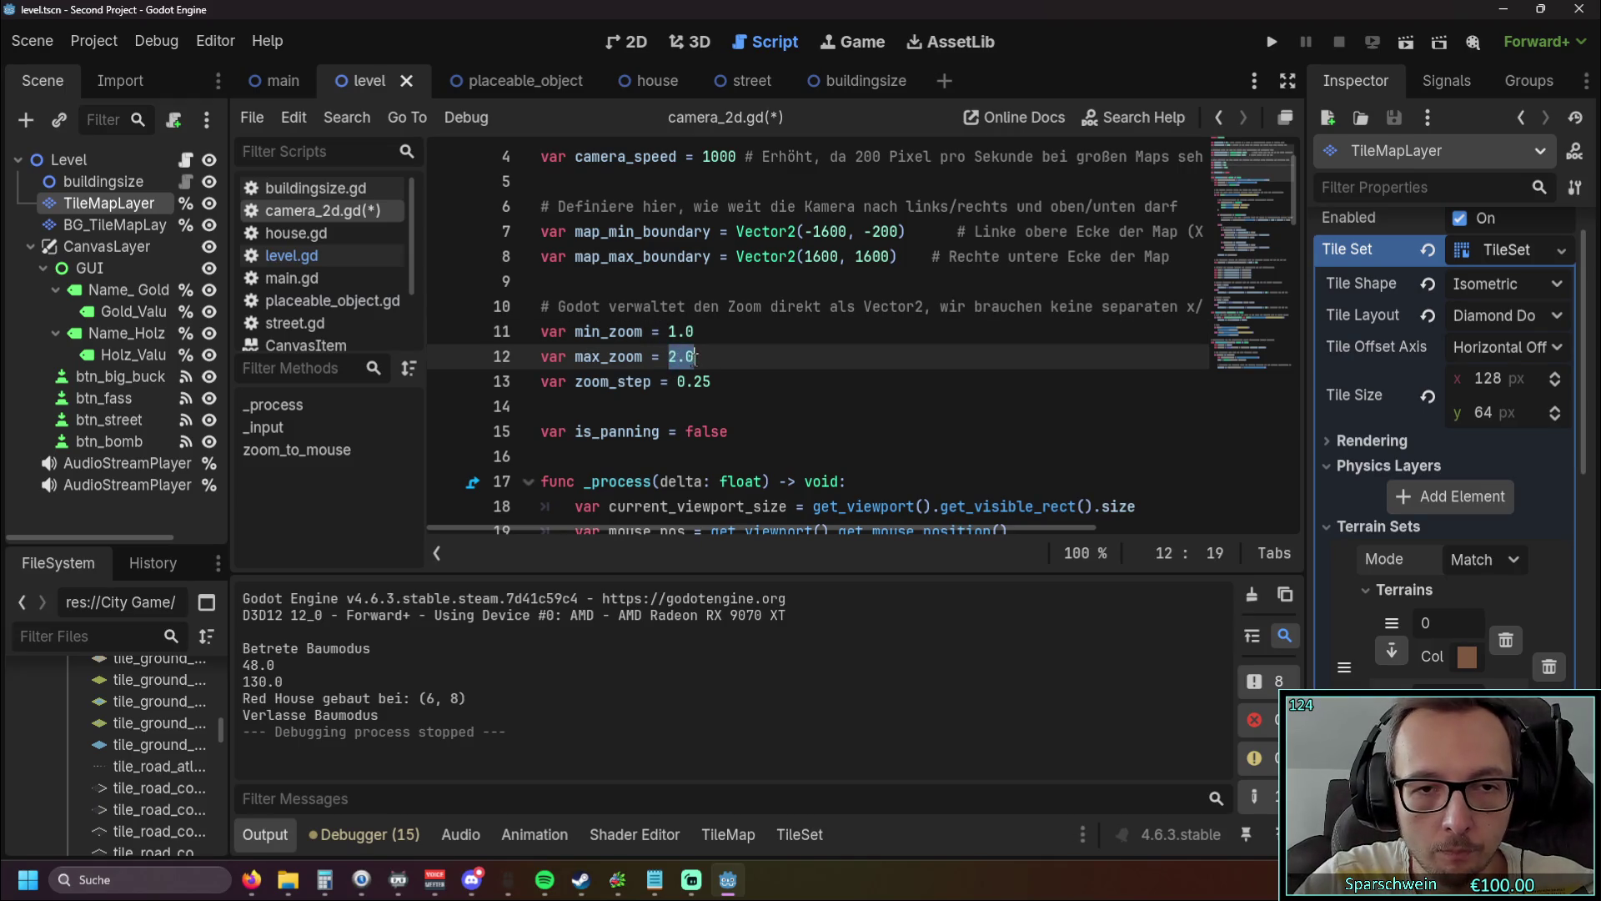
text(3.)
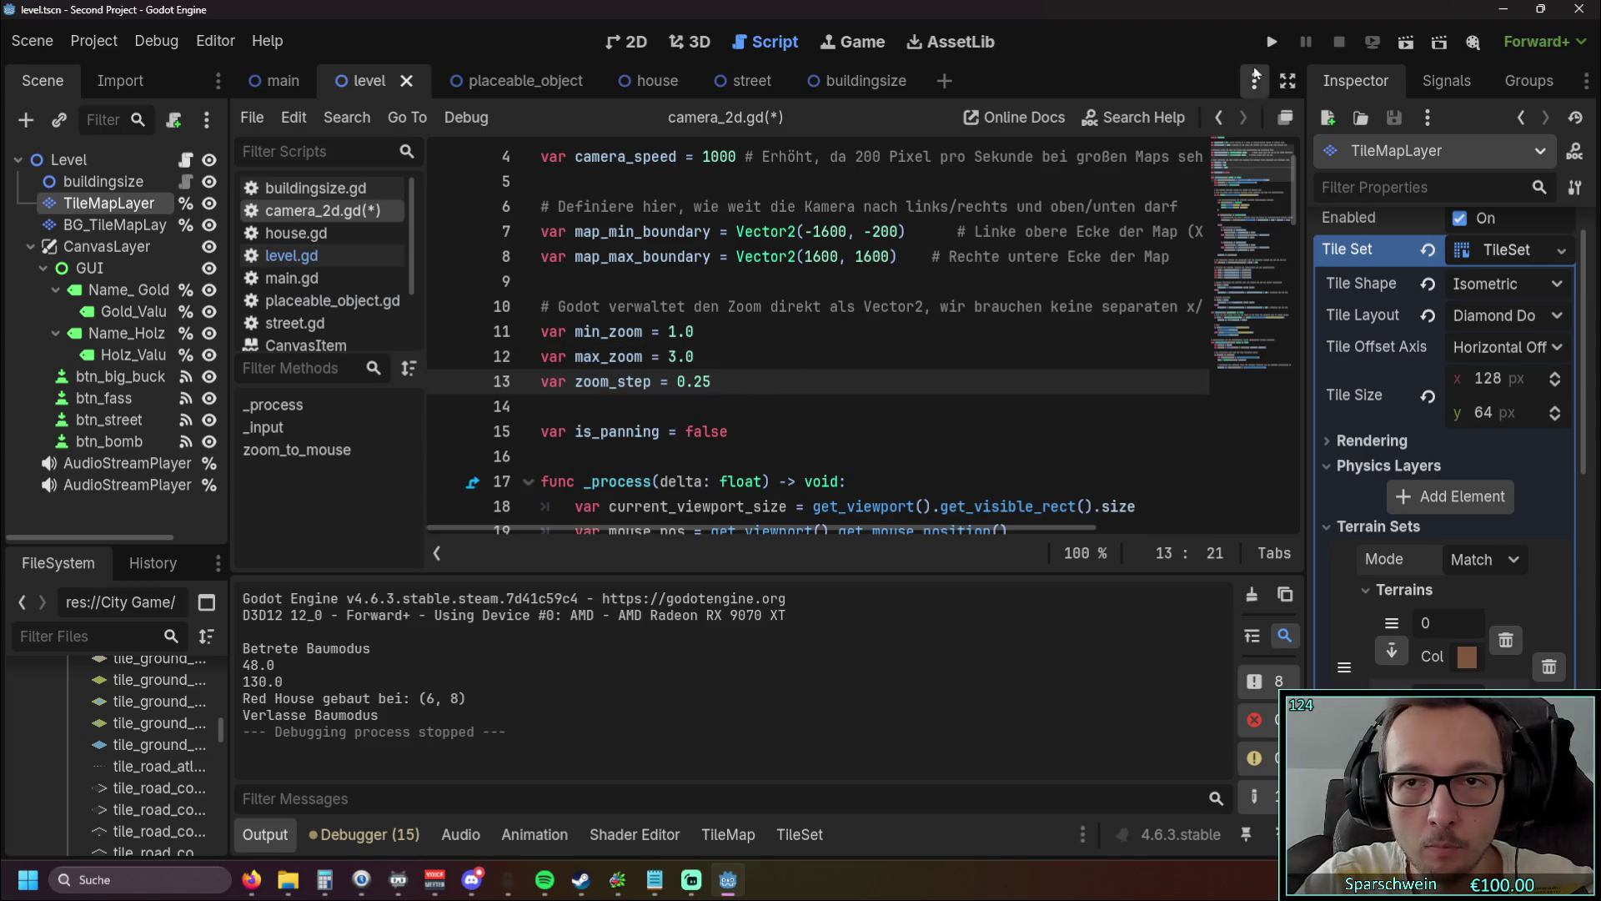
click(1271, 42)
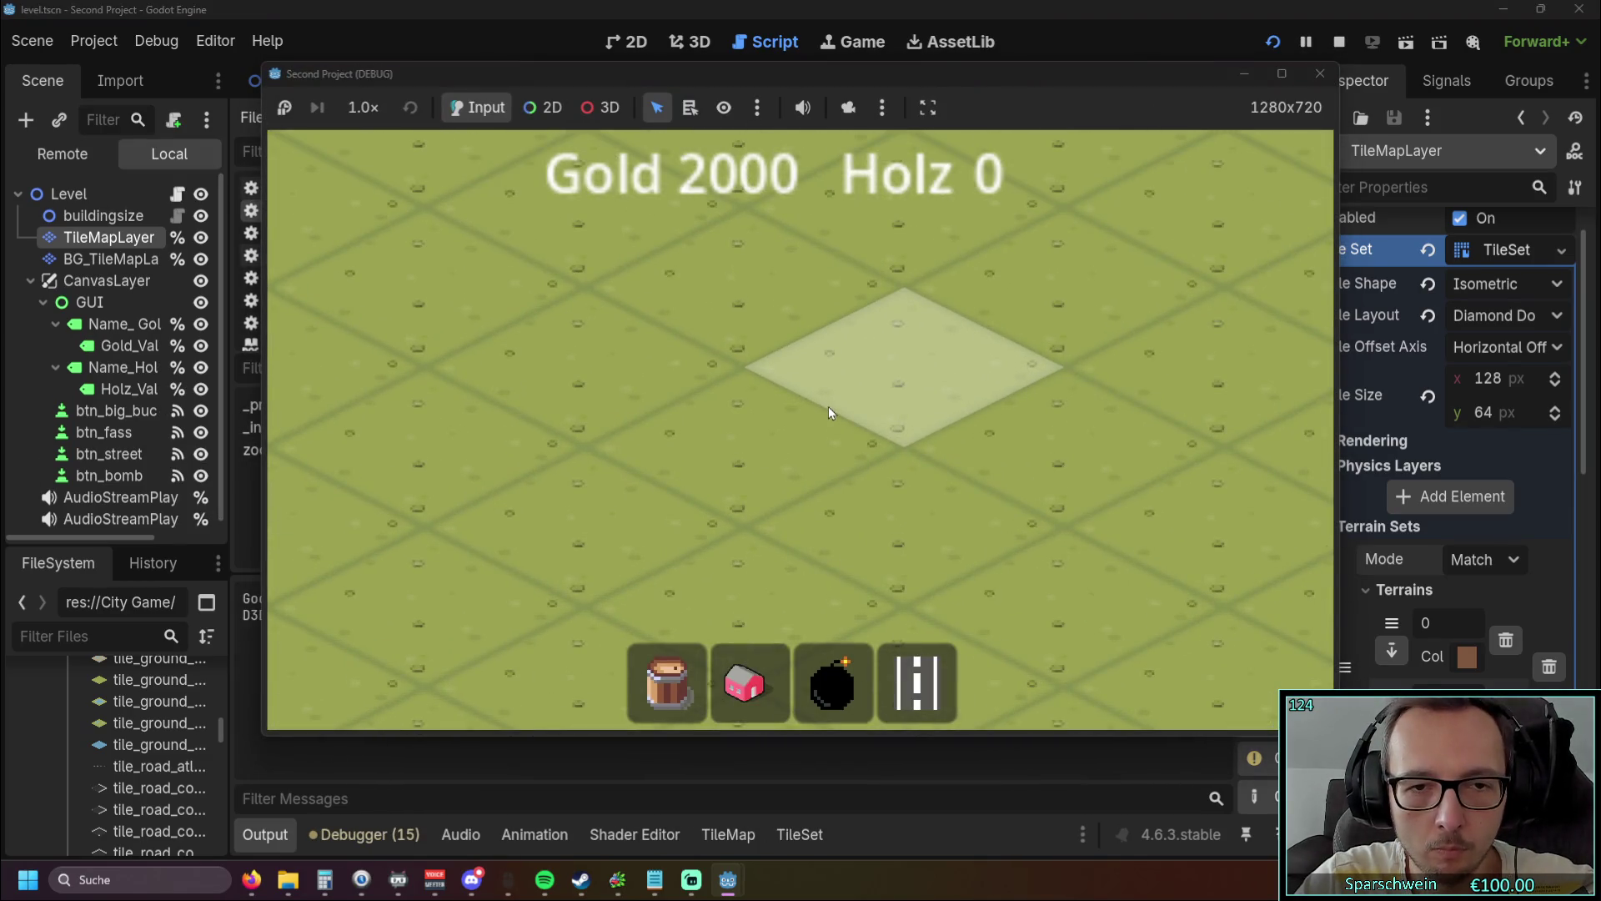
scroll(831, 402, down, 3)
click(1320, 79)
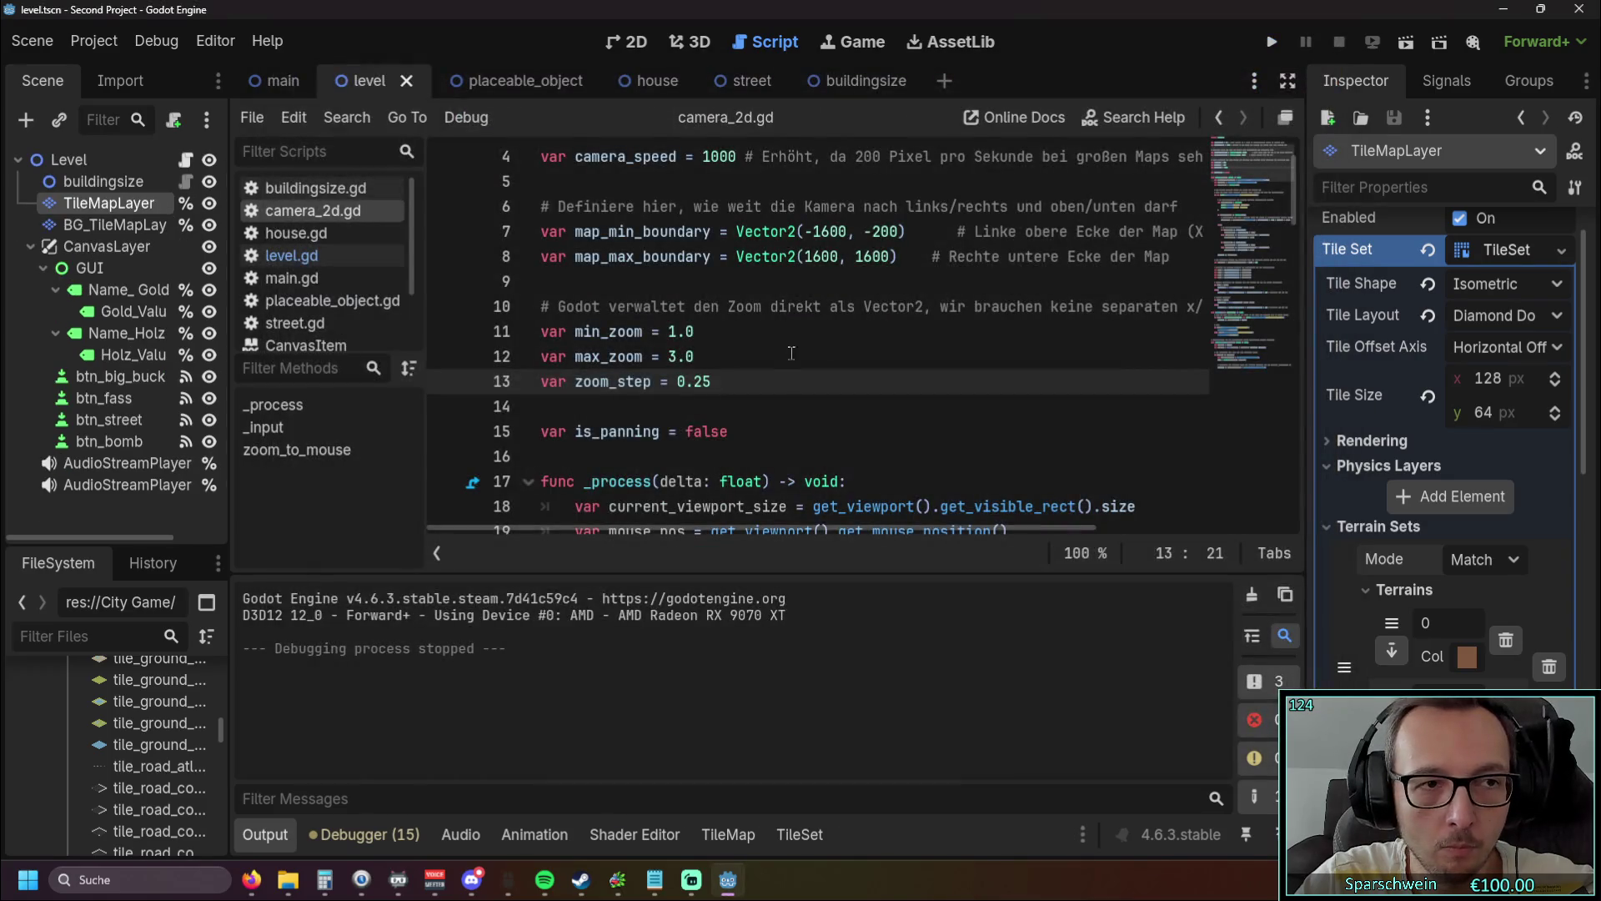
key(F5)
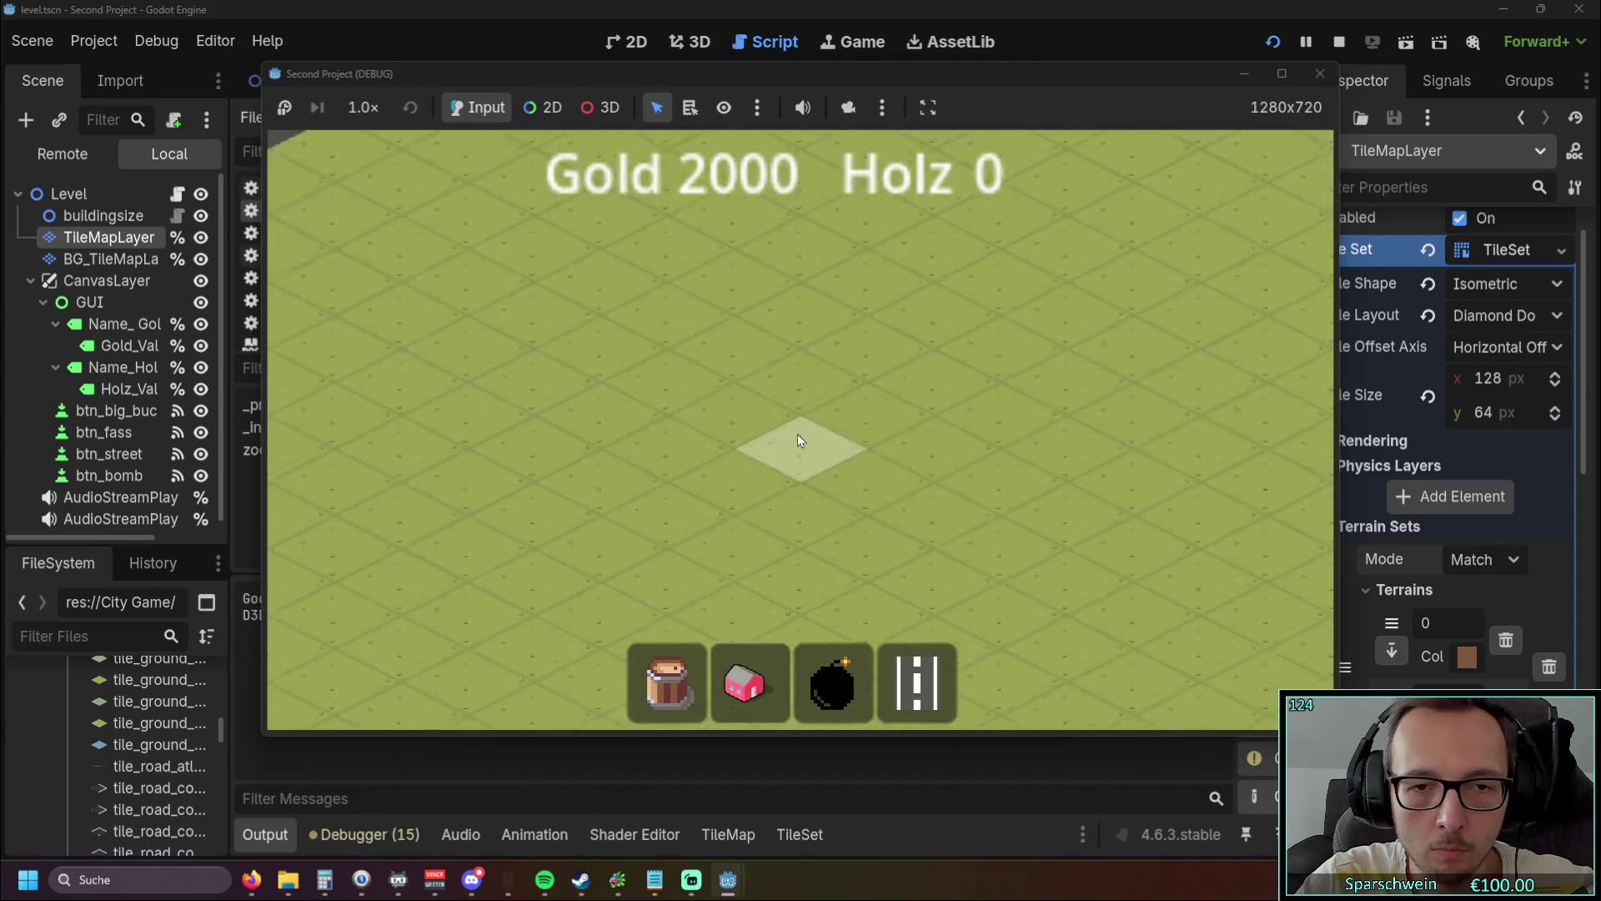
click(789, 459)
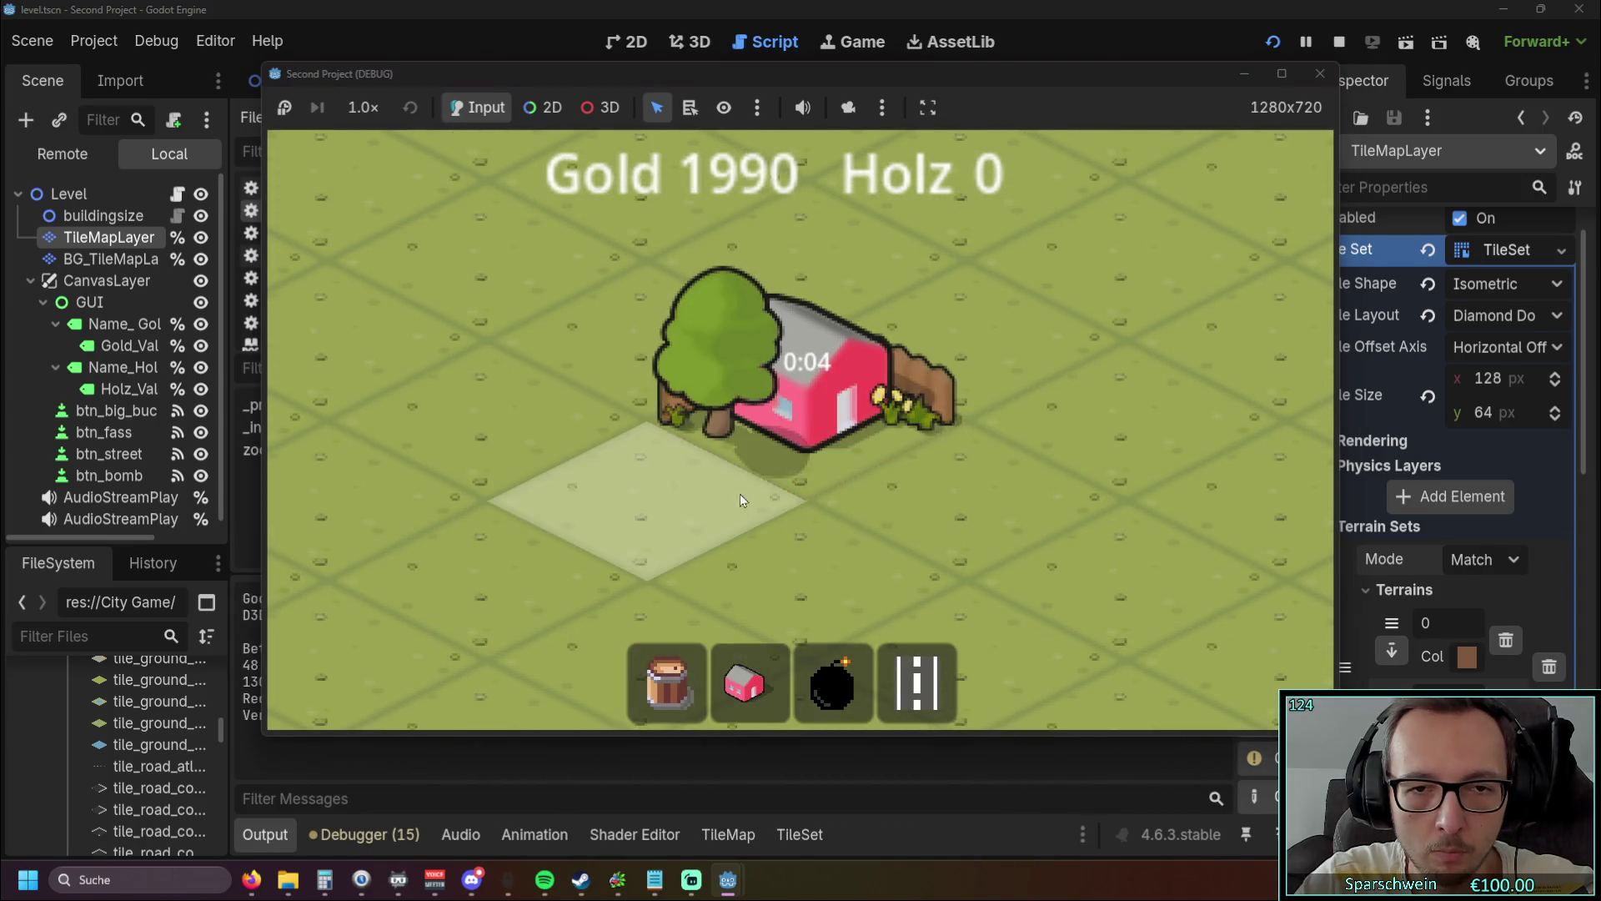
key(F8)
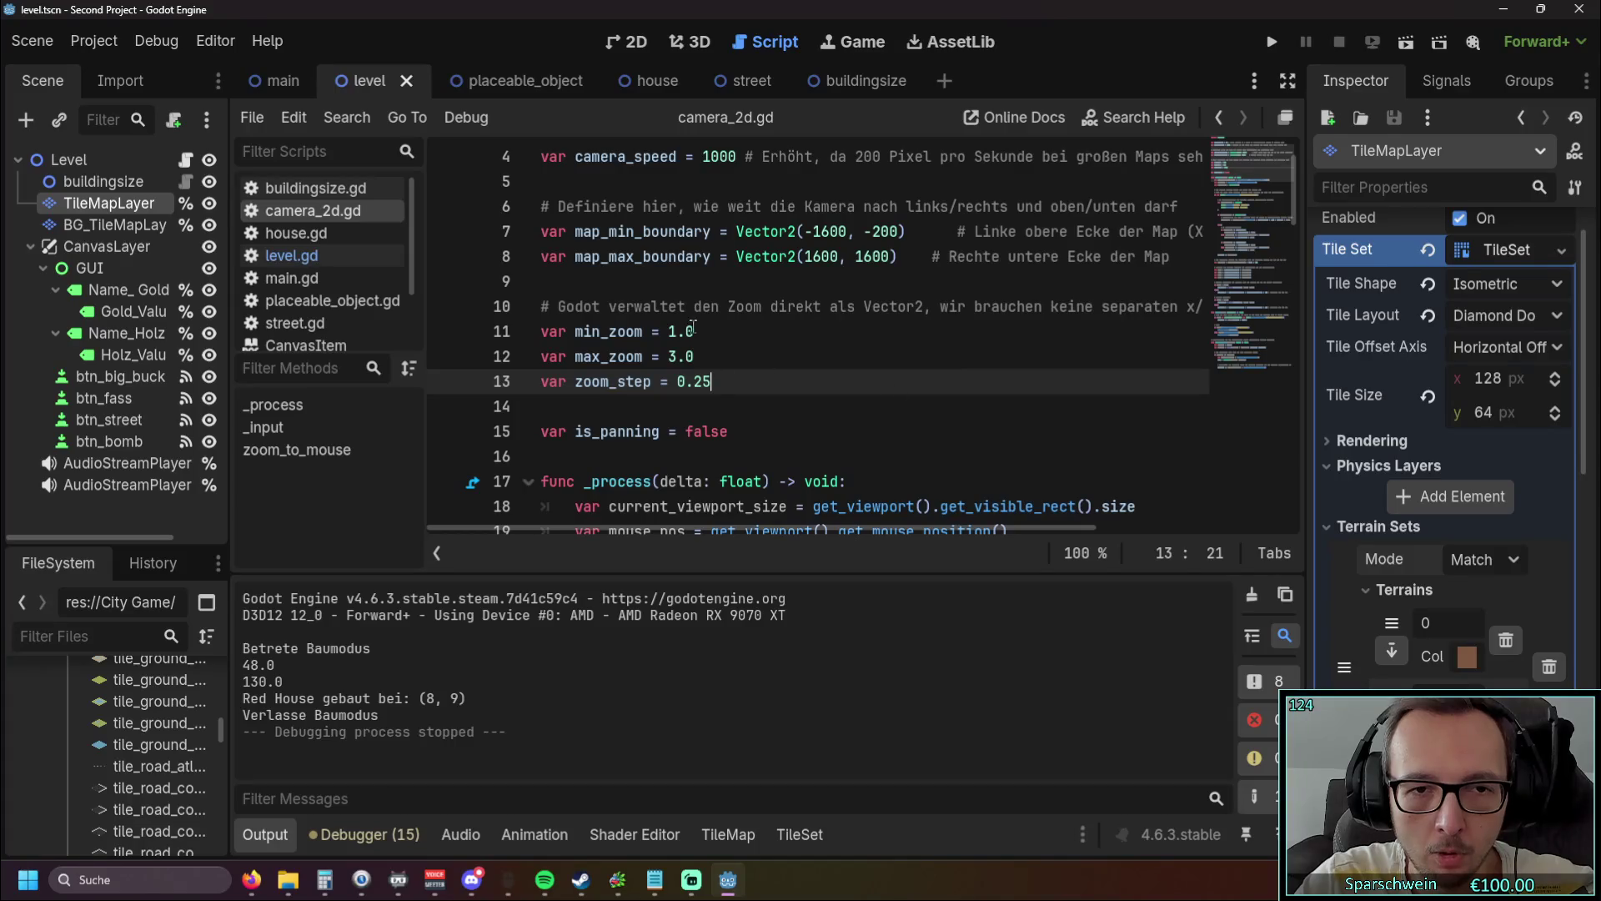
Step: Change min_zoom from 1.0 to 0.25
drag(666, 332, 702, 328)
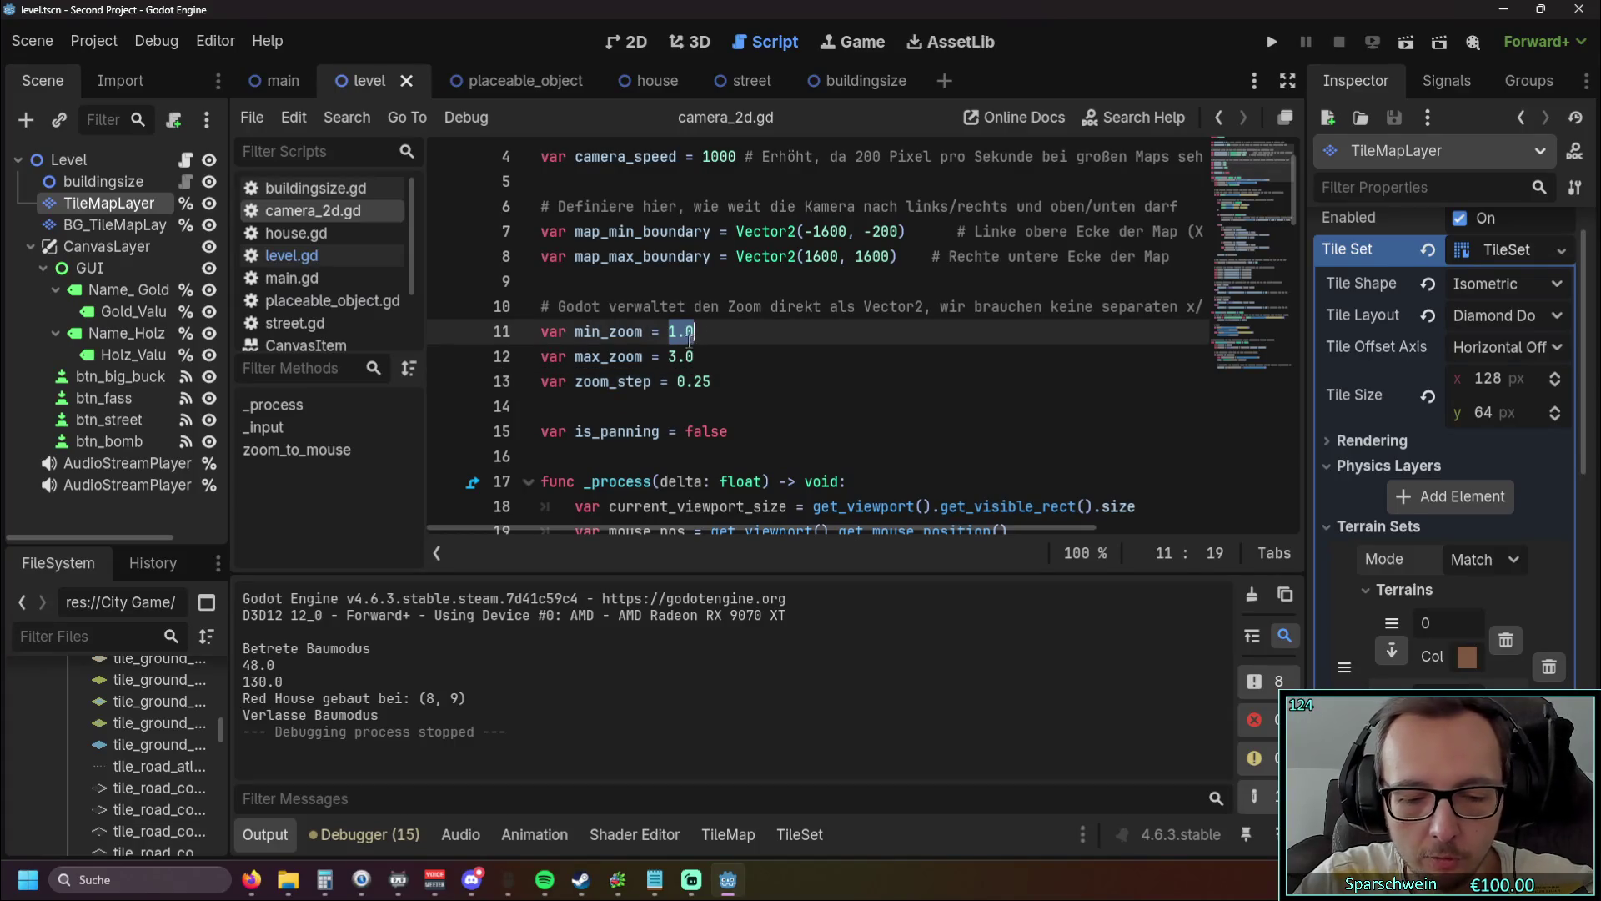
text(0.25)
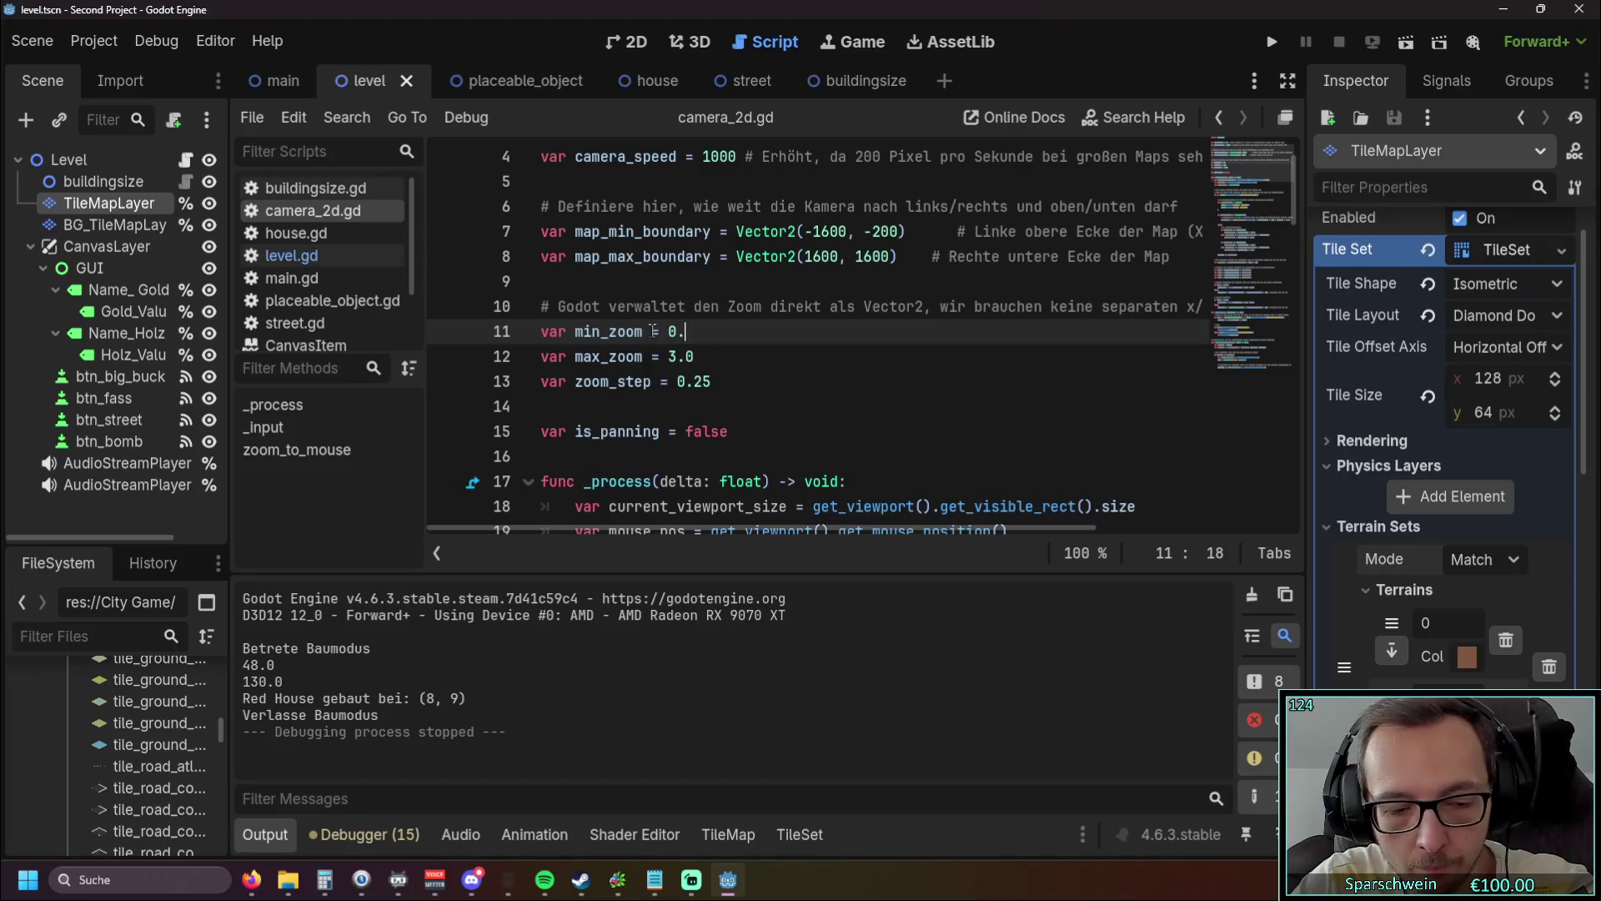
key(Return)
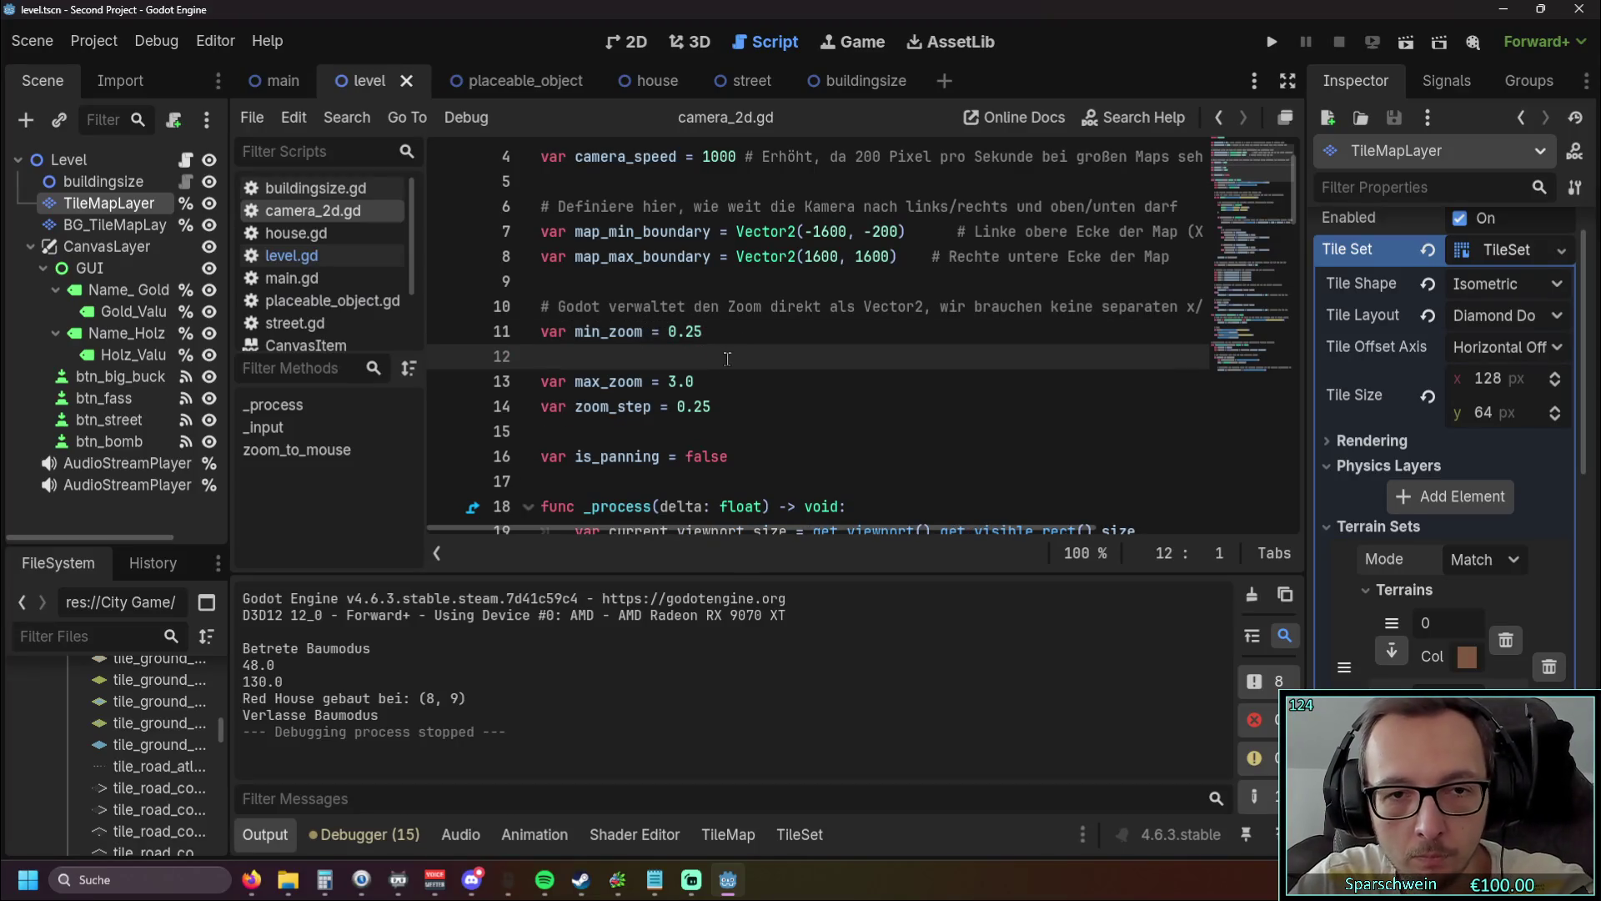
Step: Set max_zoom back to 2.0 and test it by placing a house in a run
key(BackSpace)
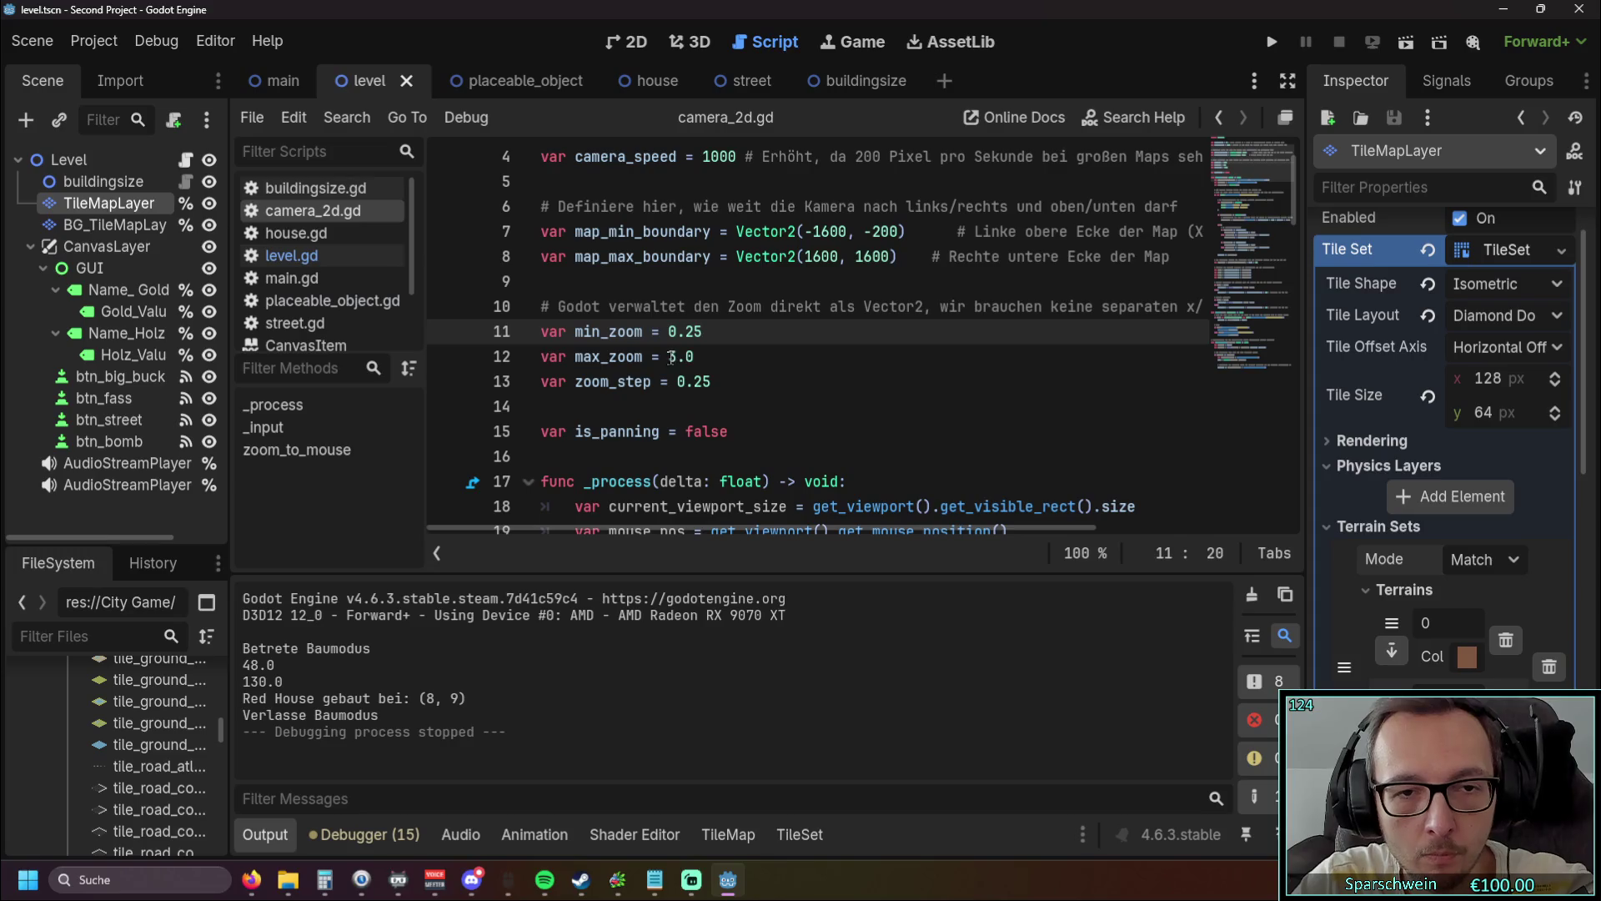
drag(668, 357, 711, 359)
text(2)
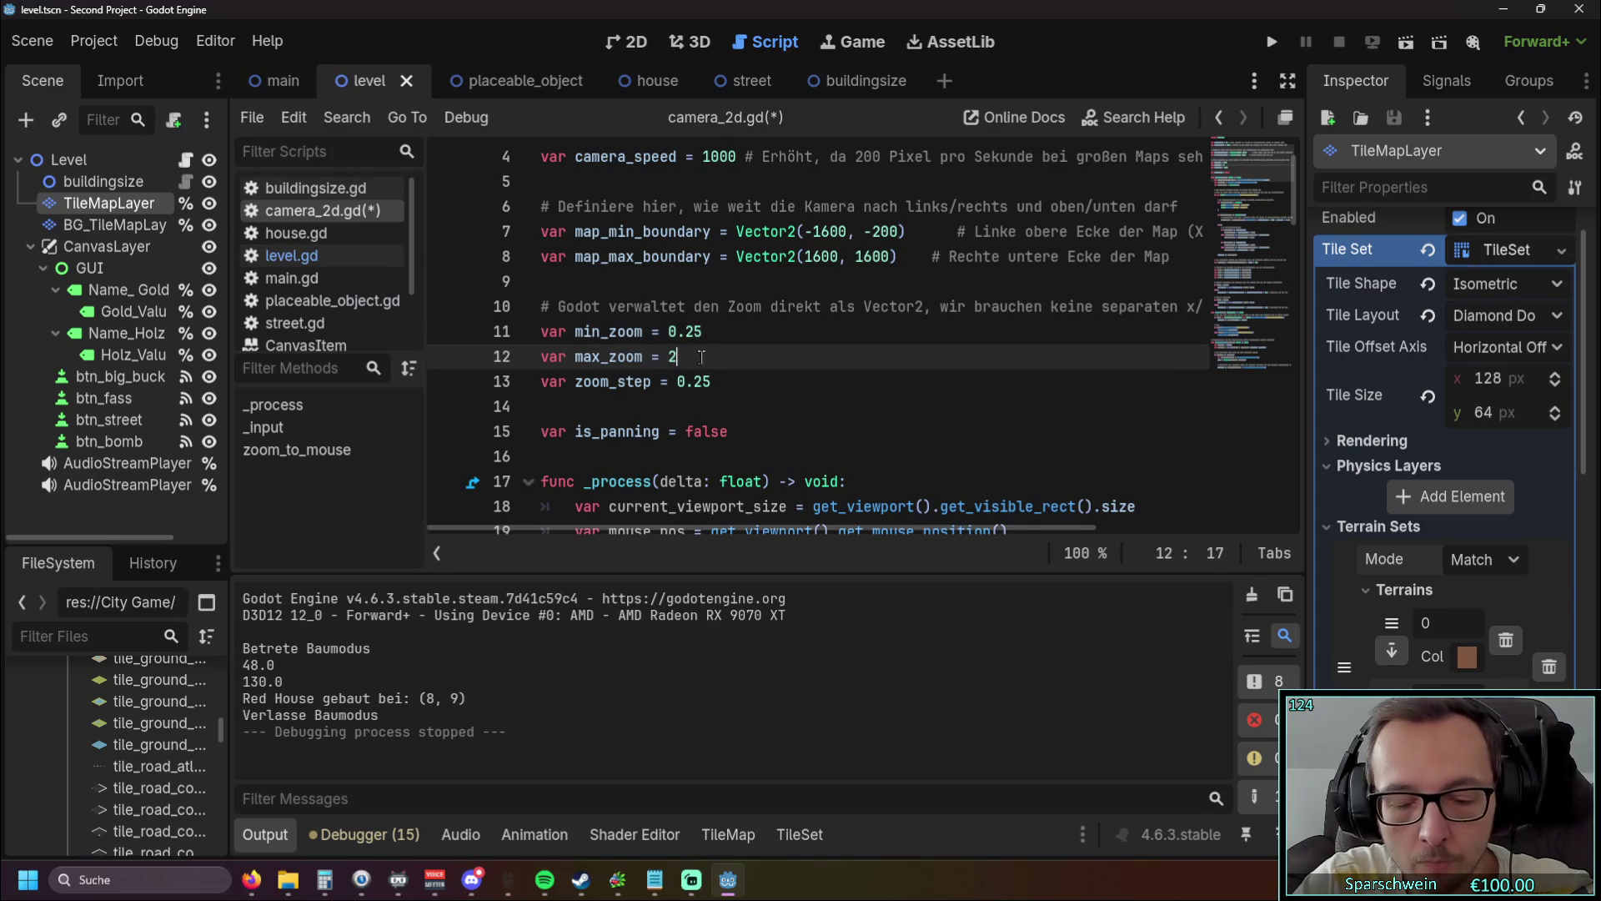
key(Return)
key(BackSpace)
text(.0)
click(911, 409)
click(1272, 42)
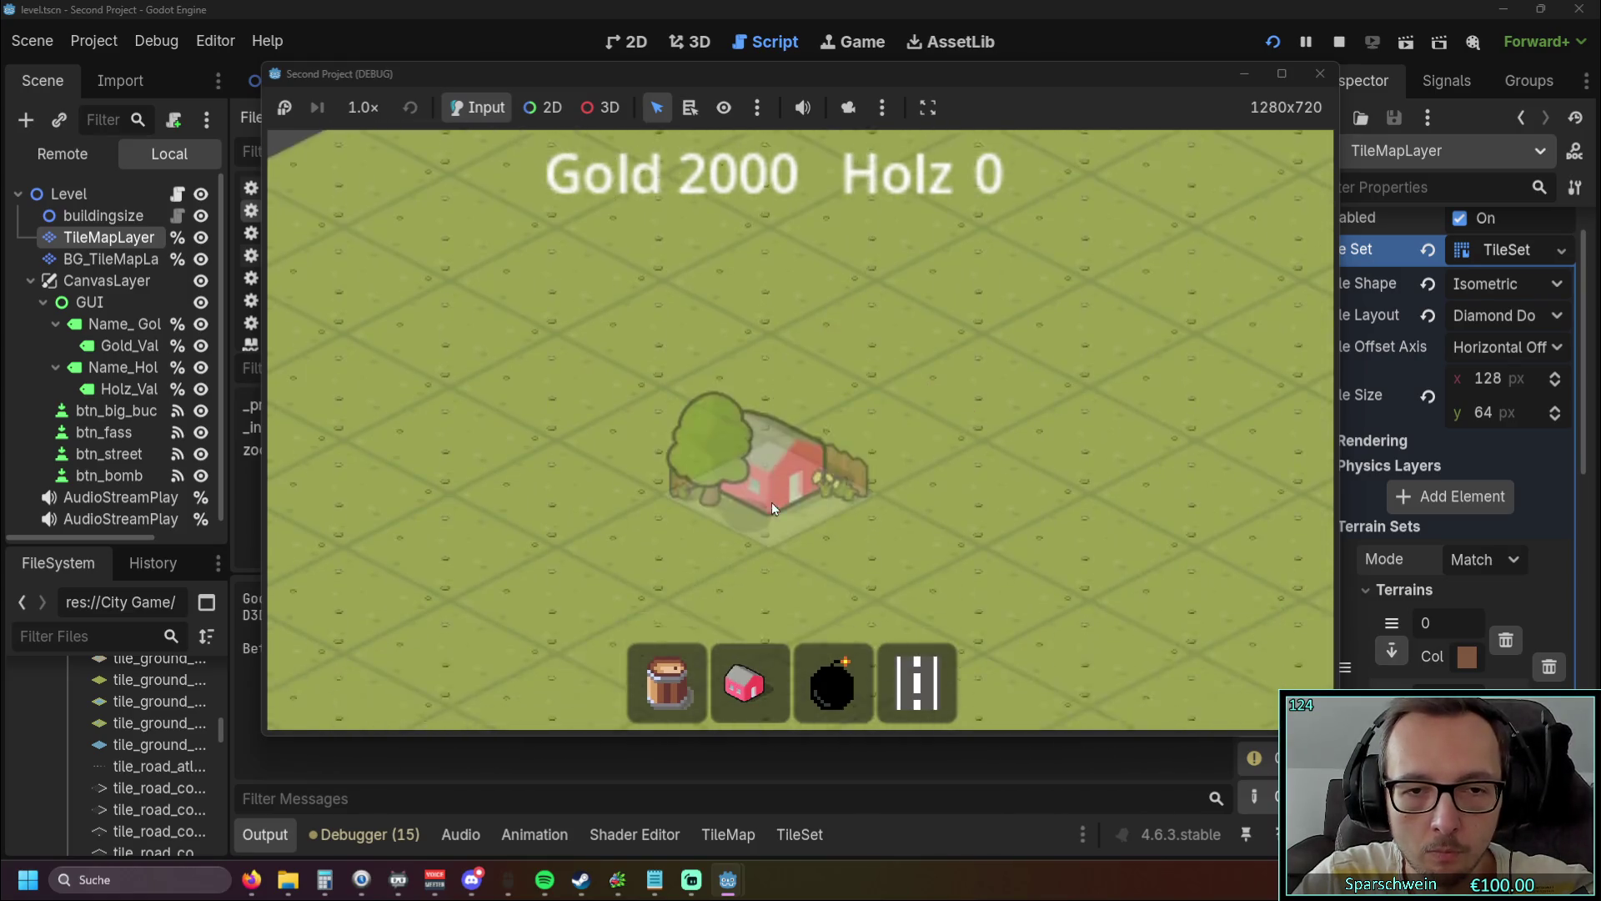
click(754, 438)
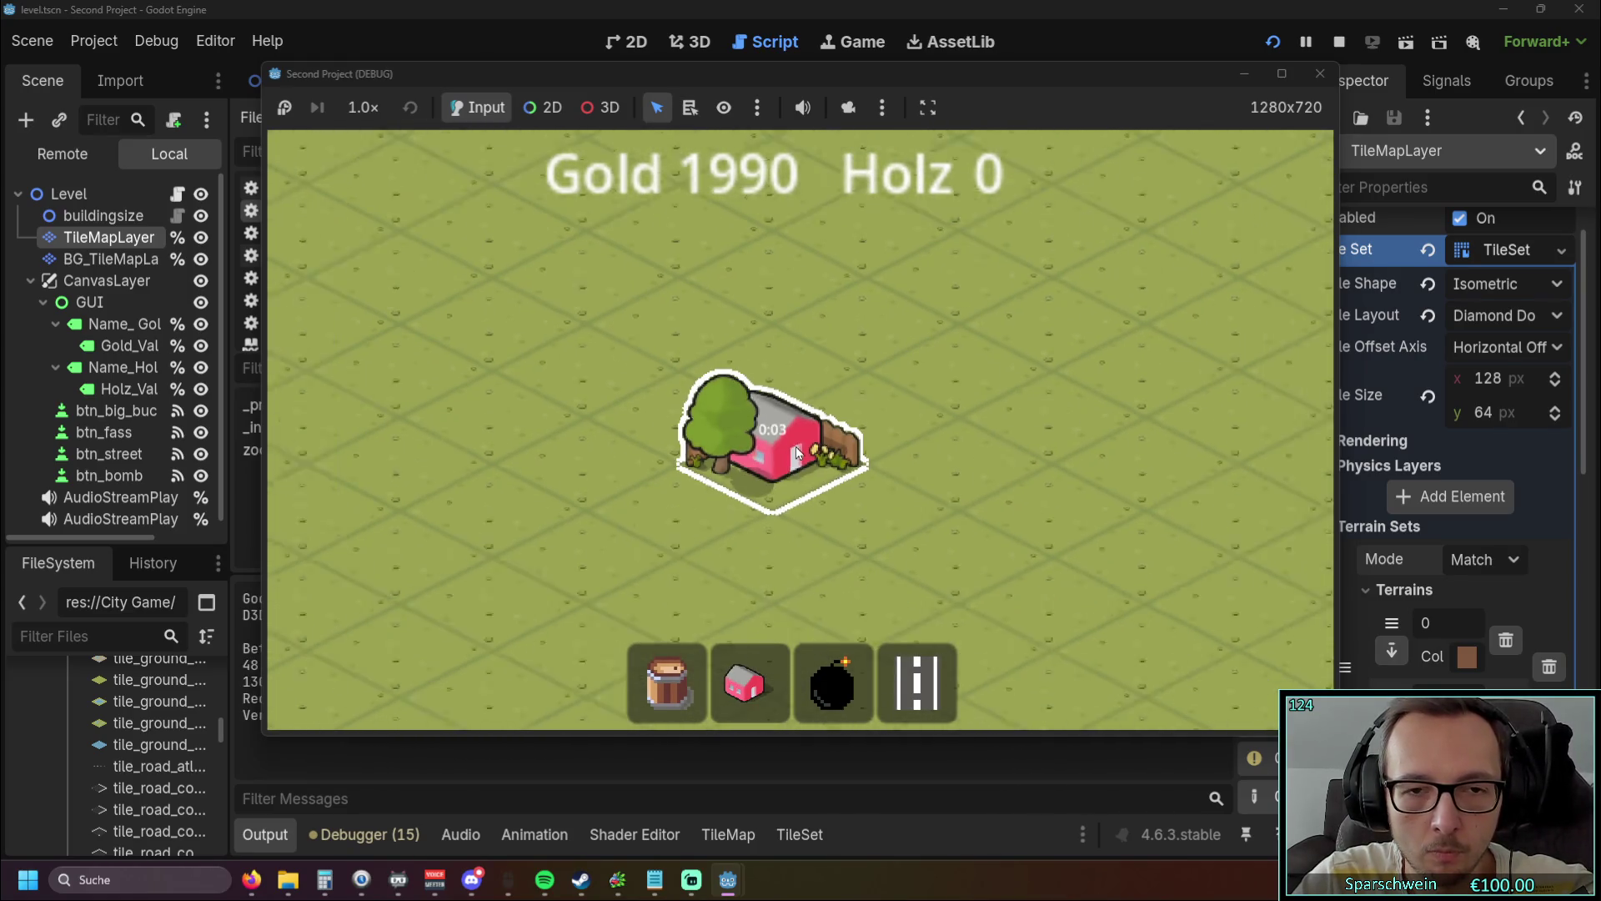
click(1320, 74)
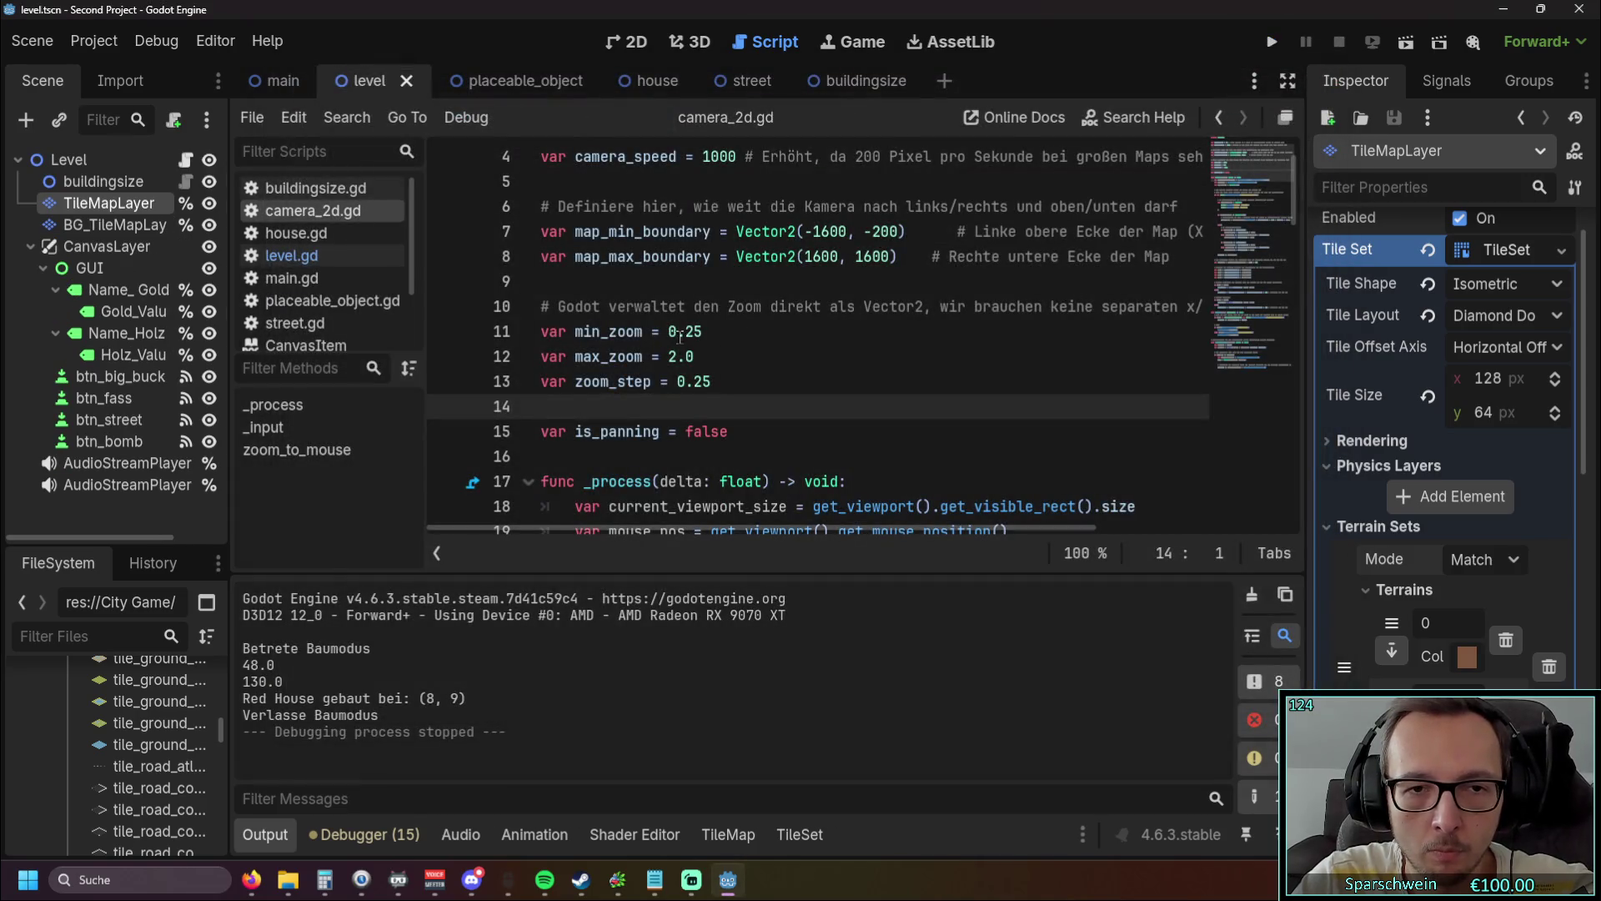
Step: Set min_zoom to 0.0 and test zooming in the running game
drag(684, 334, 703, 332)
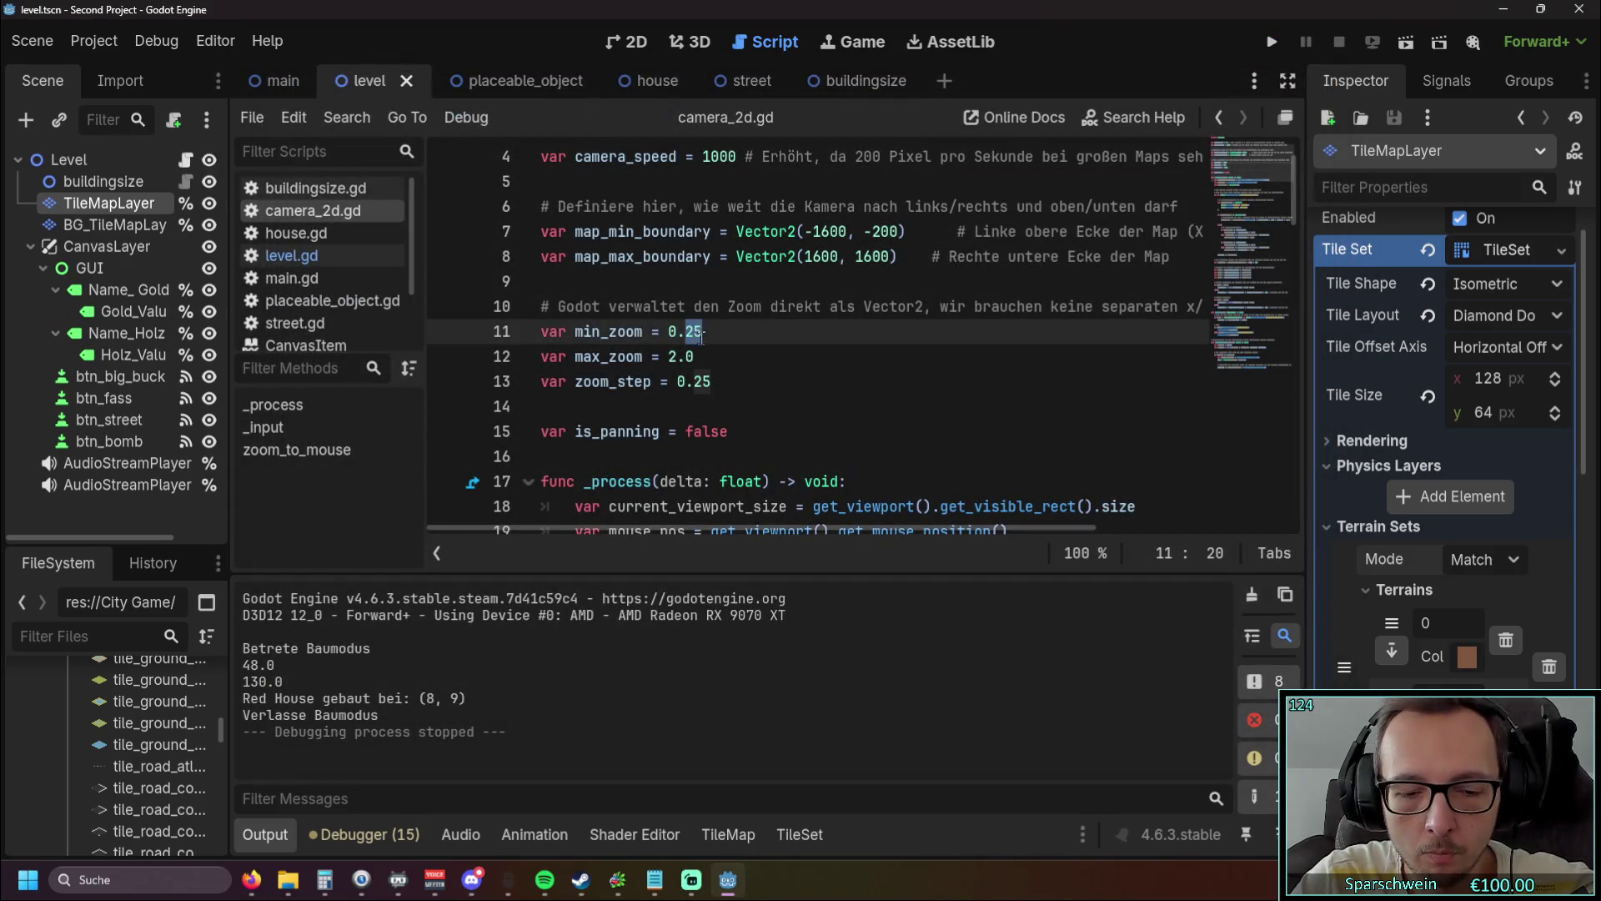
text(0)
key(Down)
key(Down)
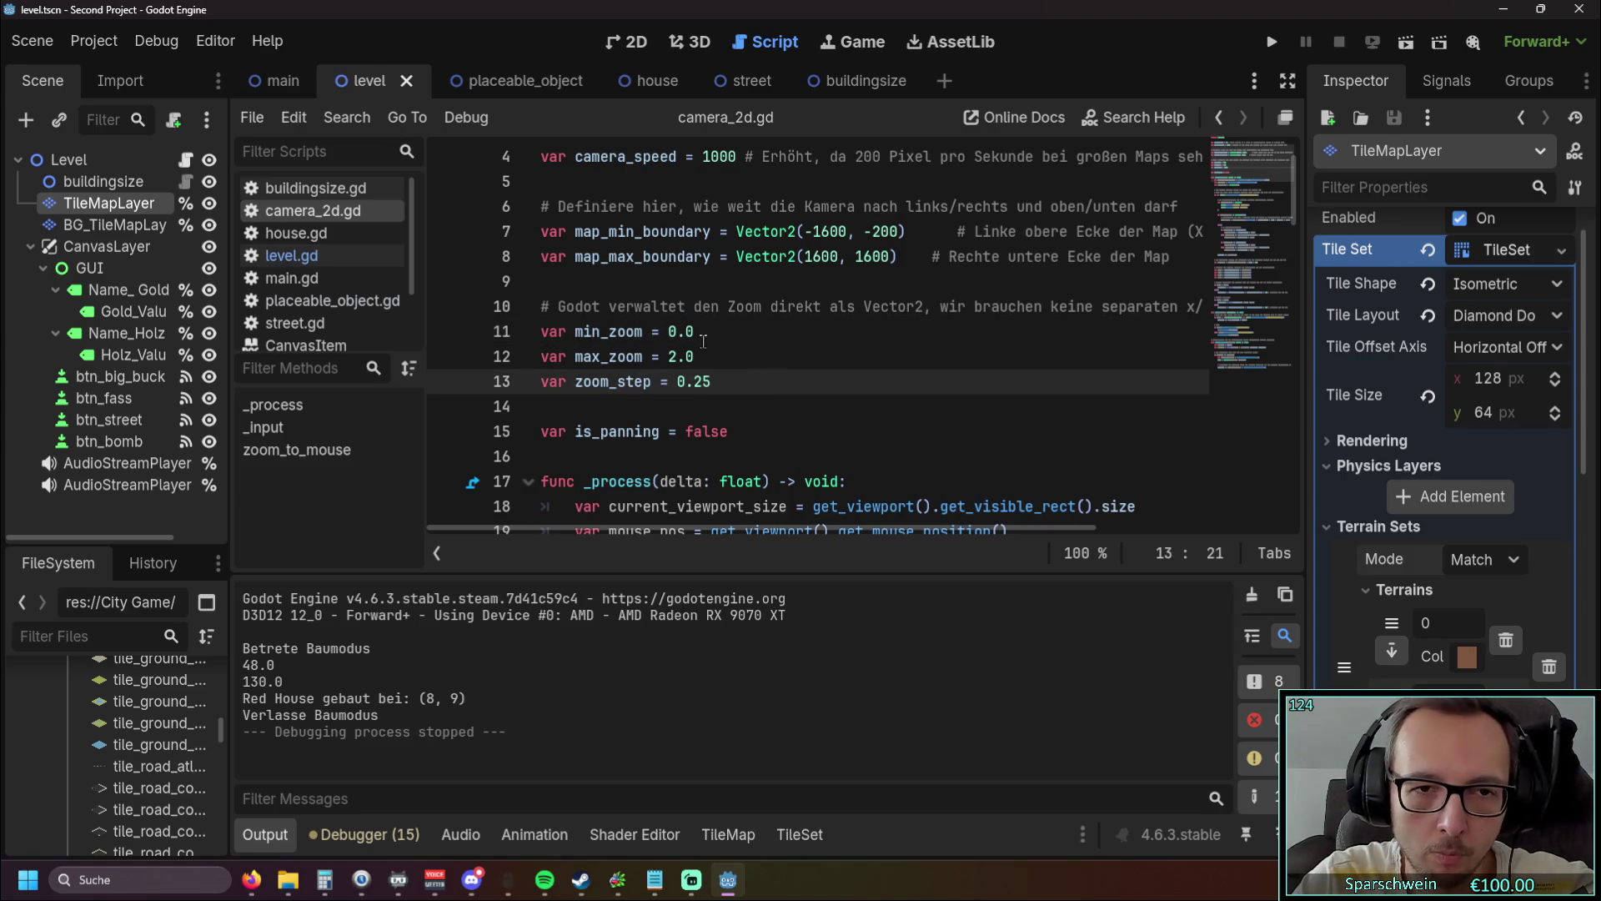
click(1271, 42)
scroll(816, 411, up, 5)
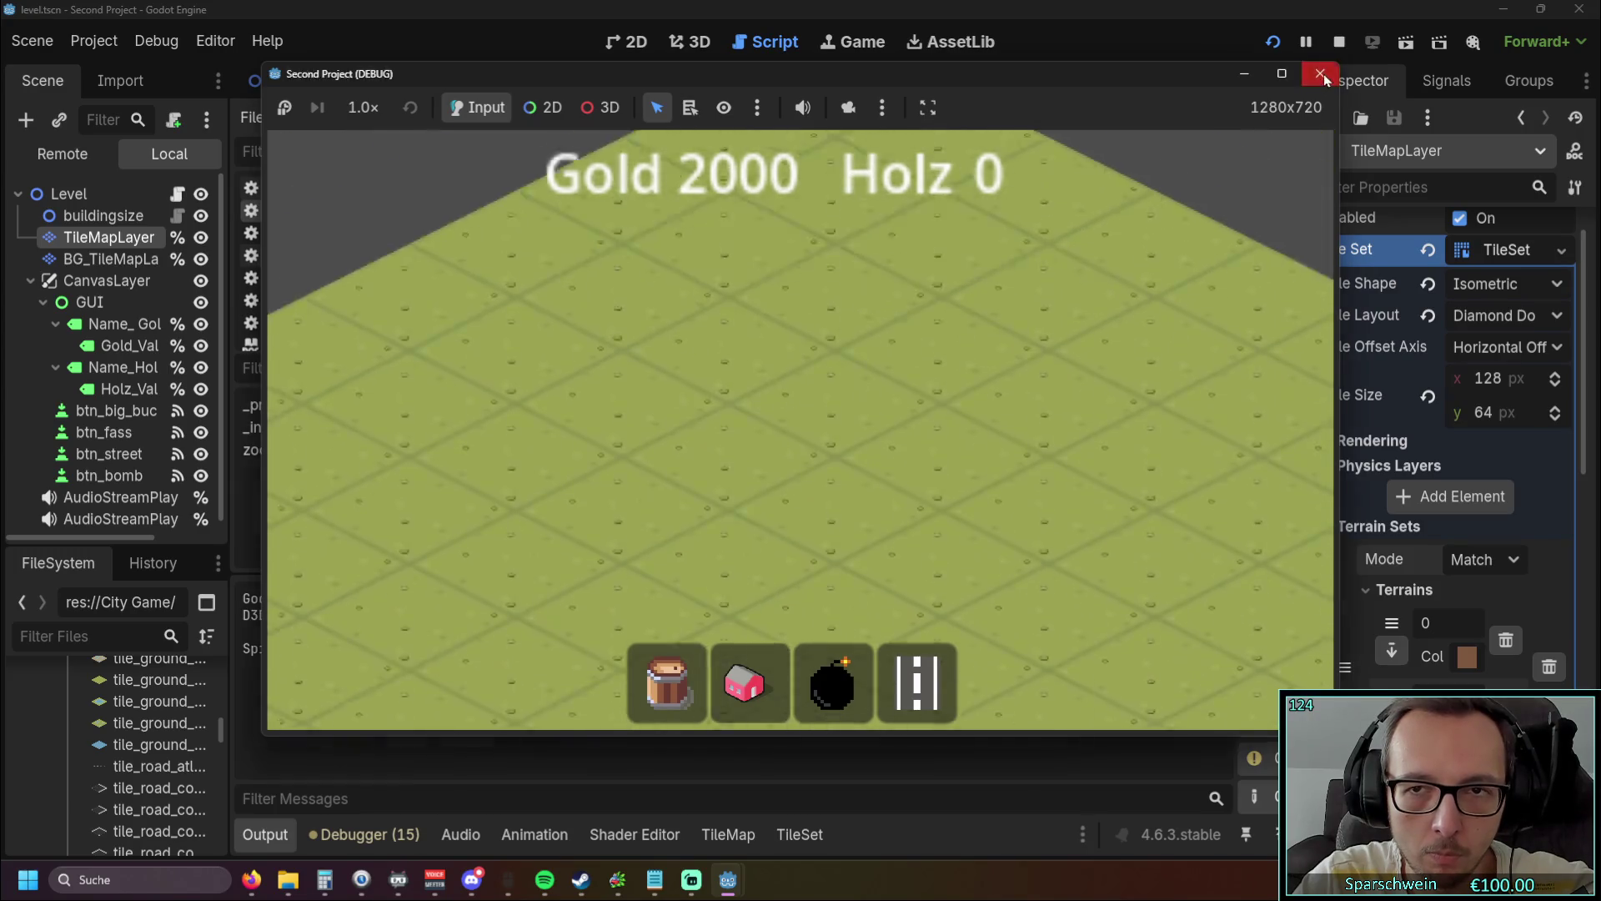
click(1321, 74)
Step: Change min_zoom to -2.0 and test zooming out over two runs
click(675, 333)
text(-0.0)
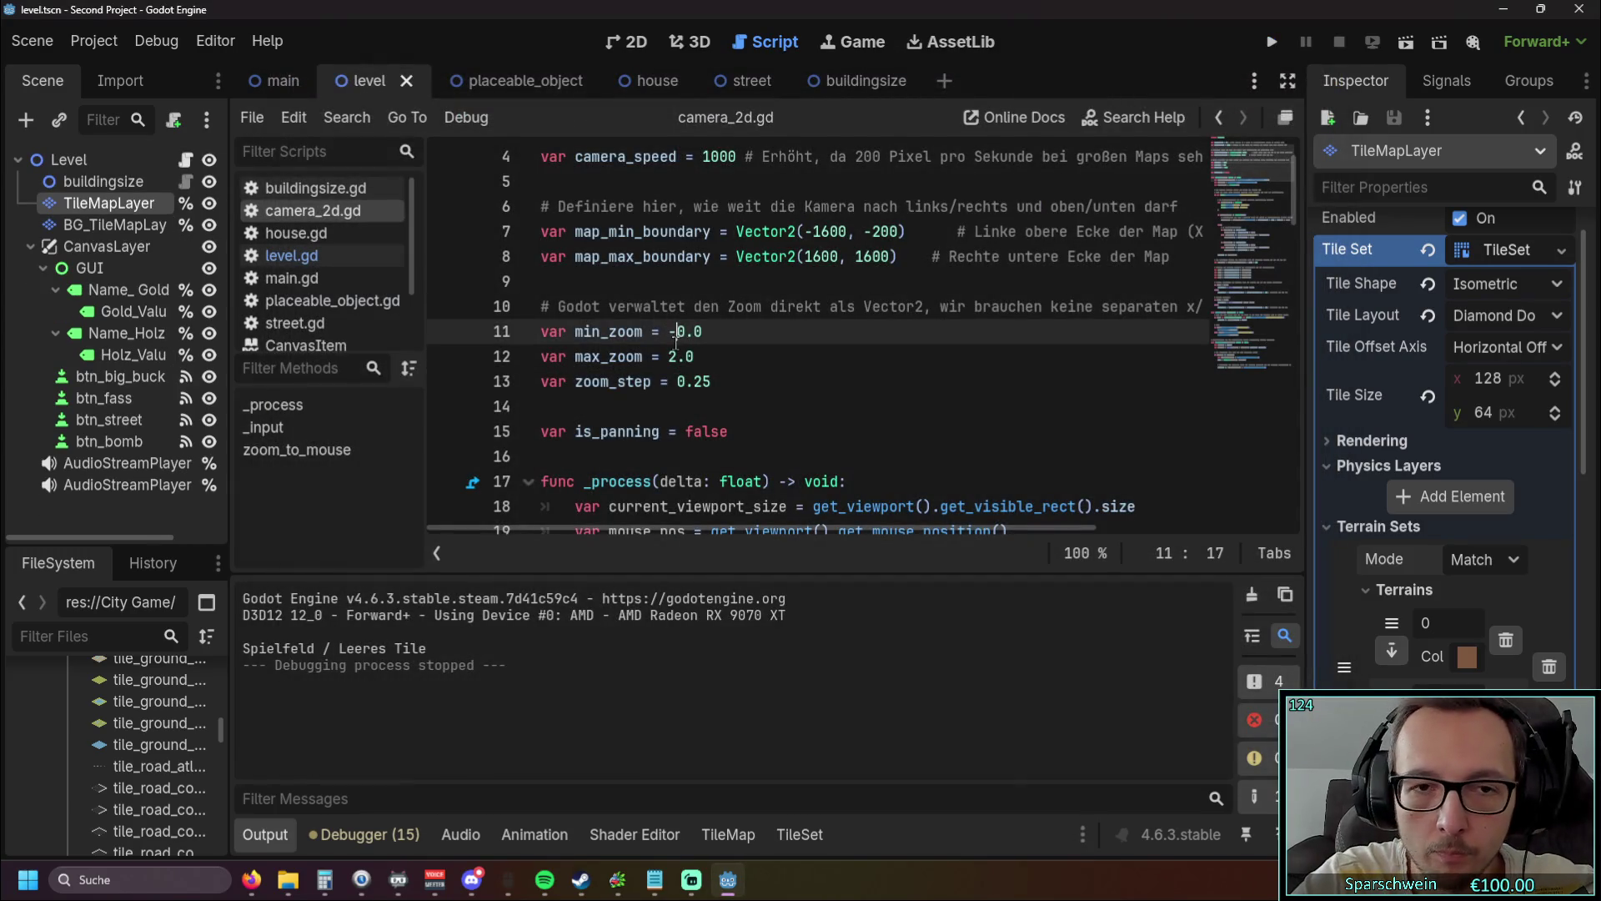
key(Delete)
text(2)
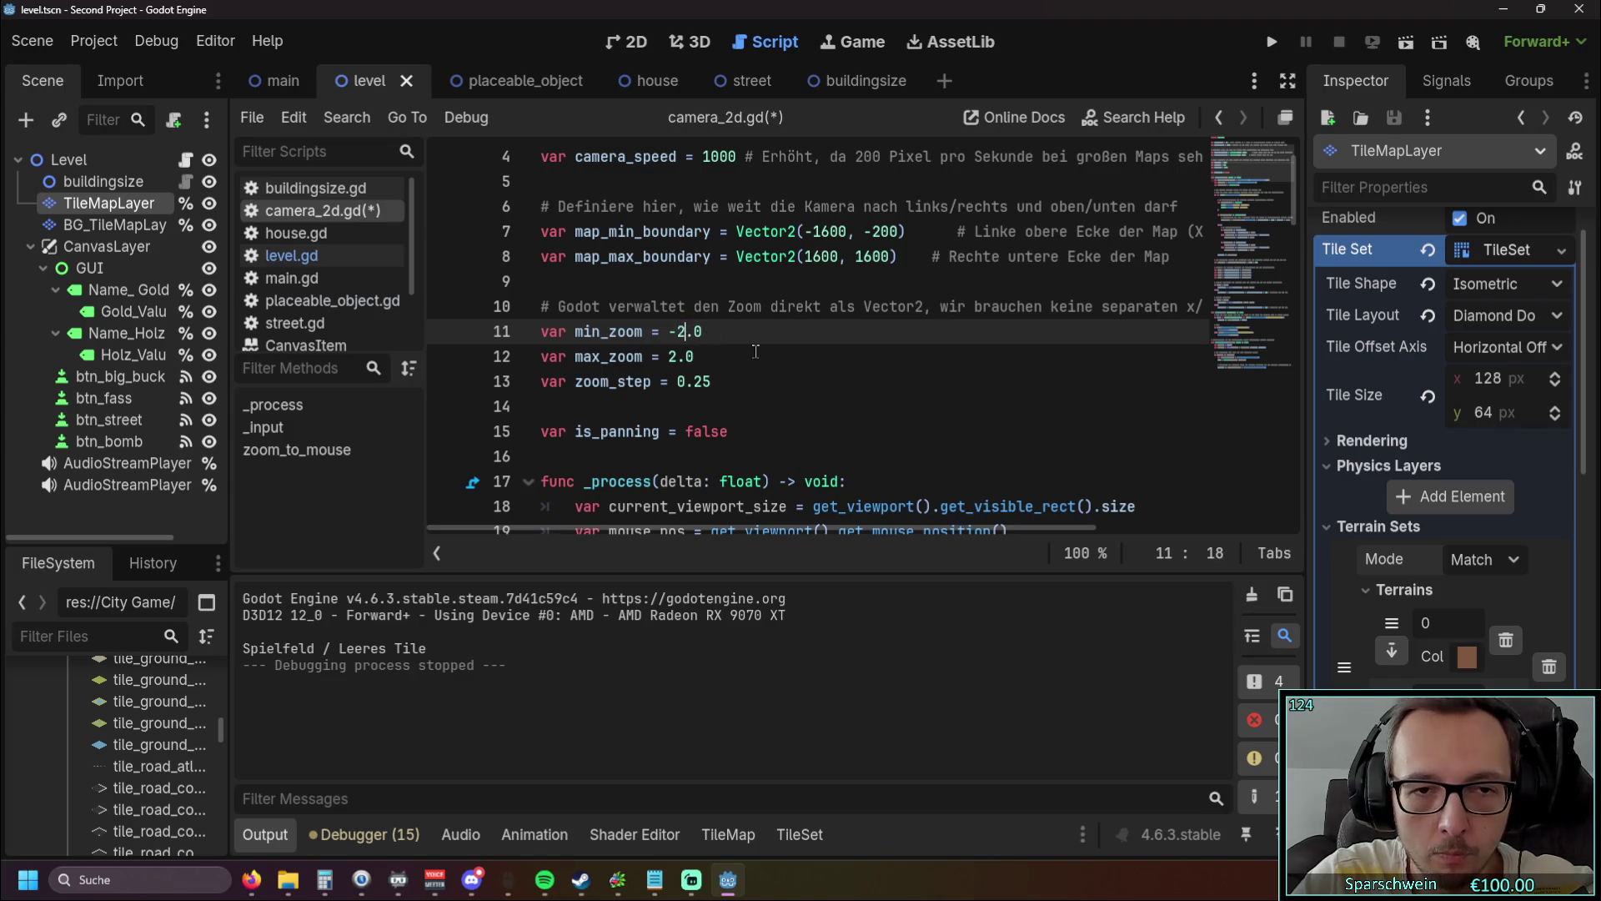
key(F5)
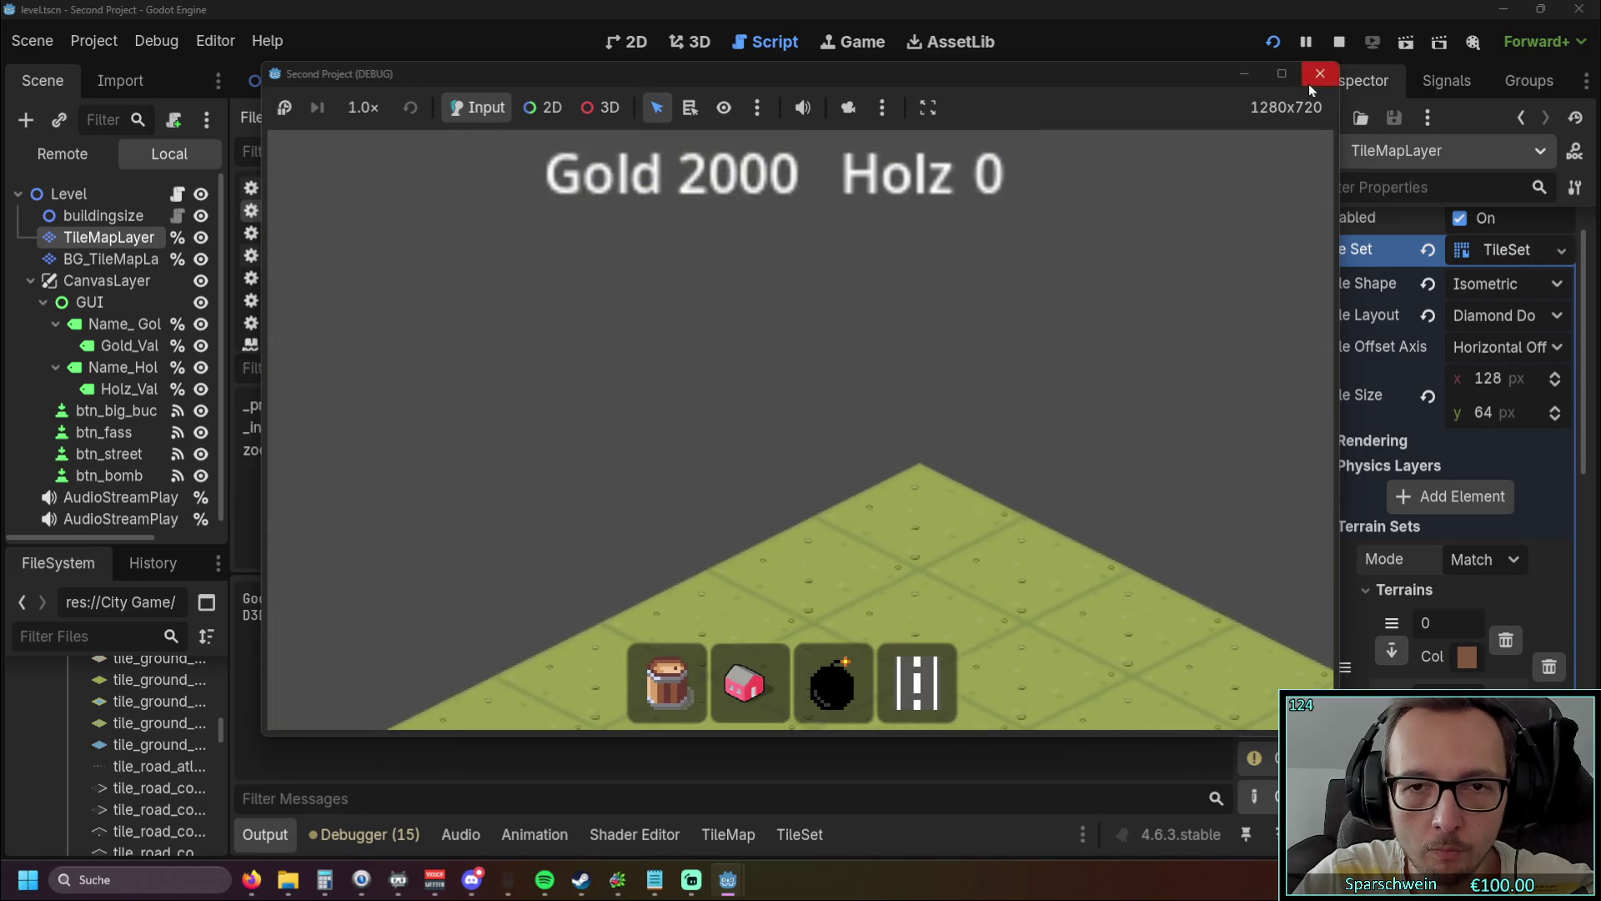
click(1320, 74)
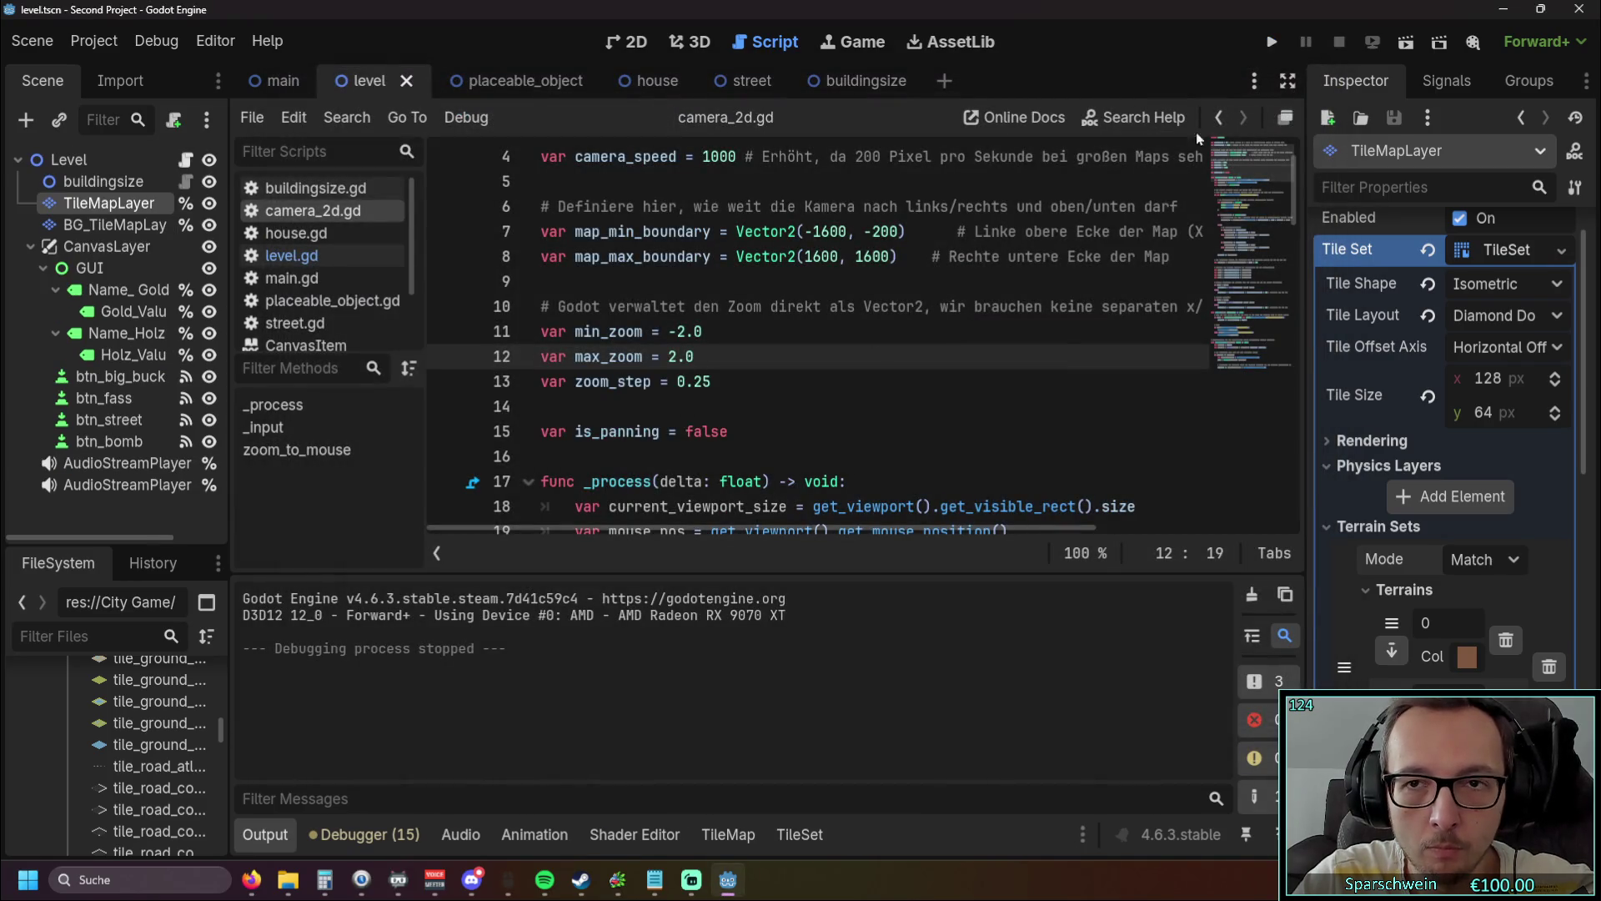
click(1272, 41)
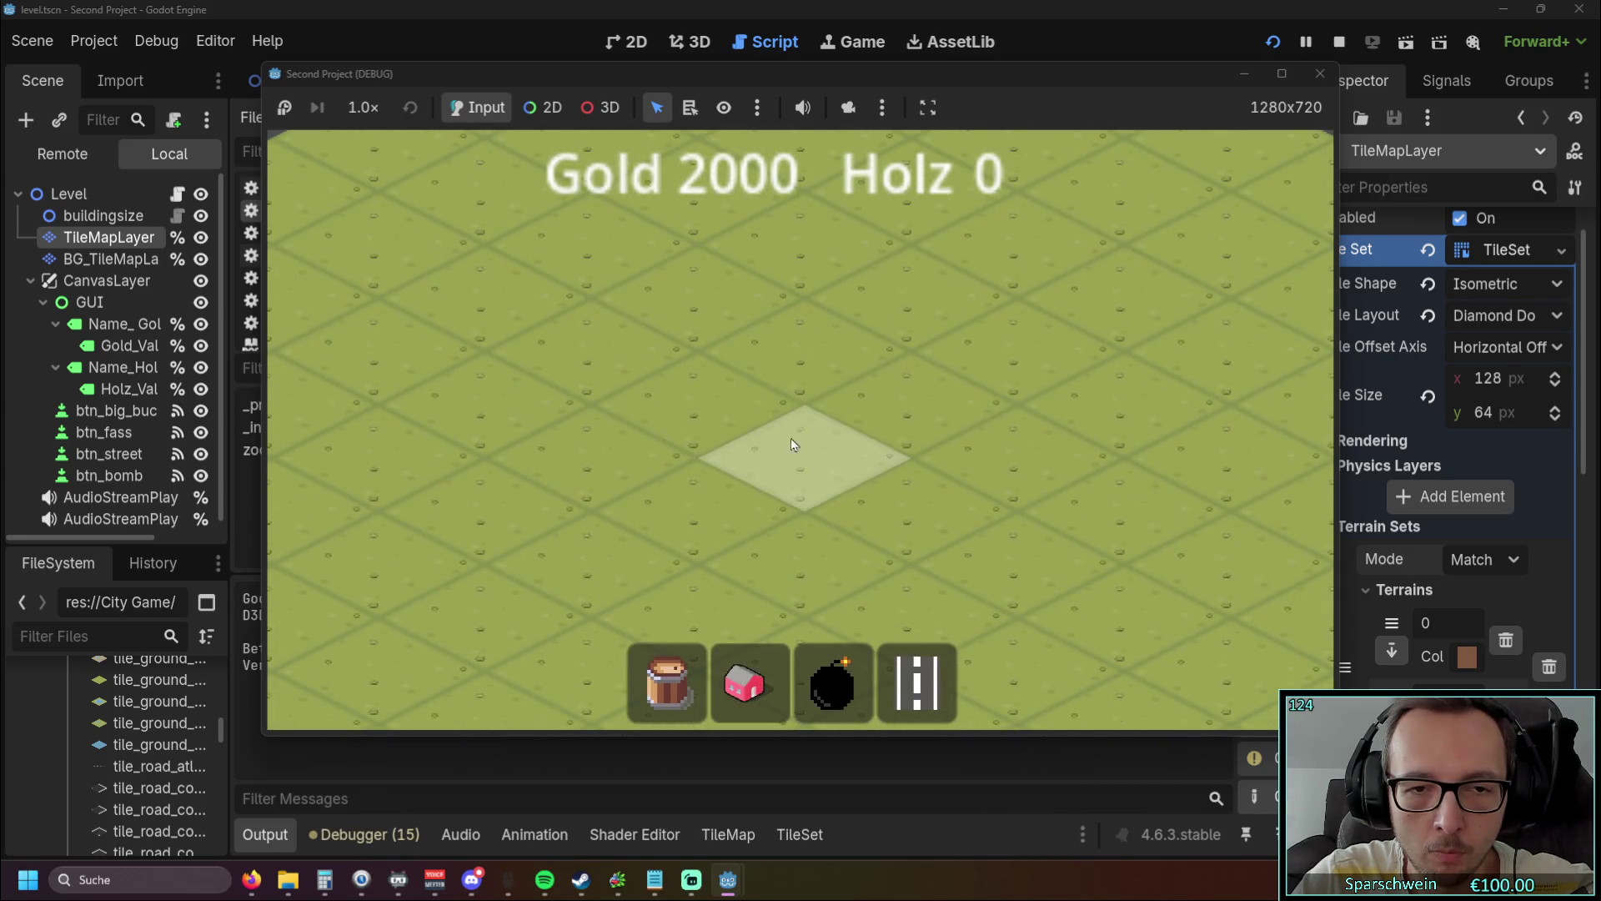
scroll(763, 455, down, 3)
key(F8)
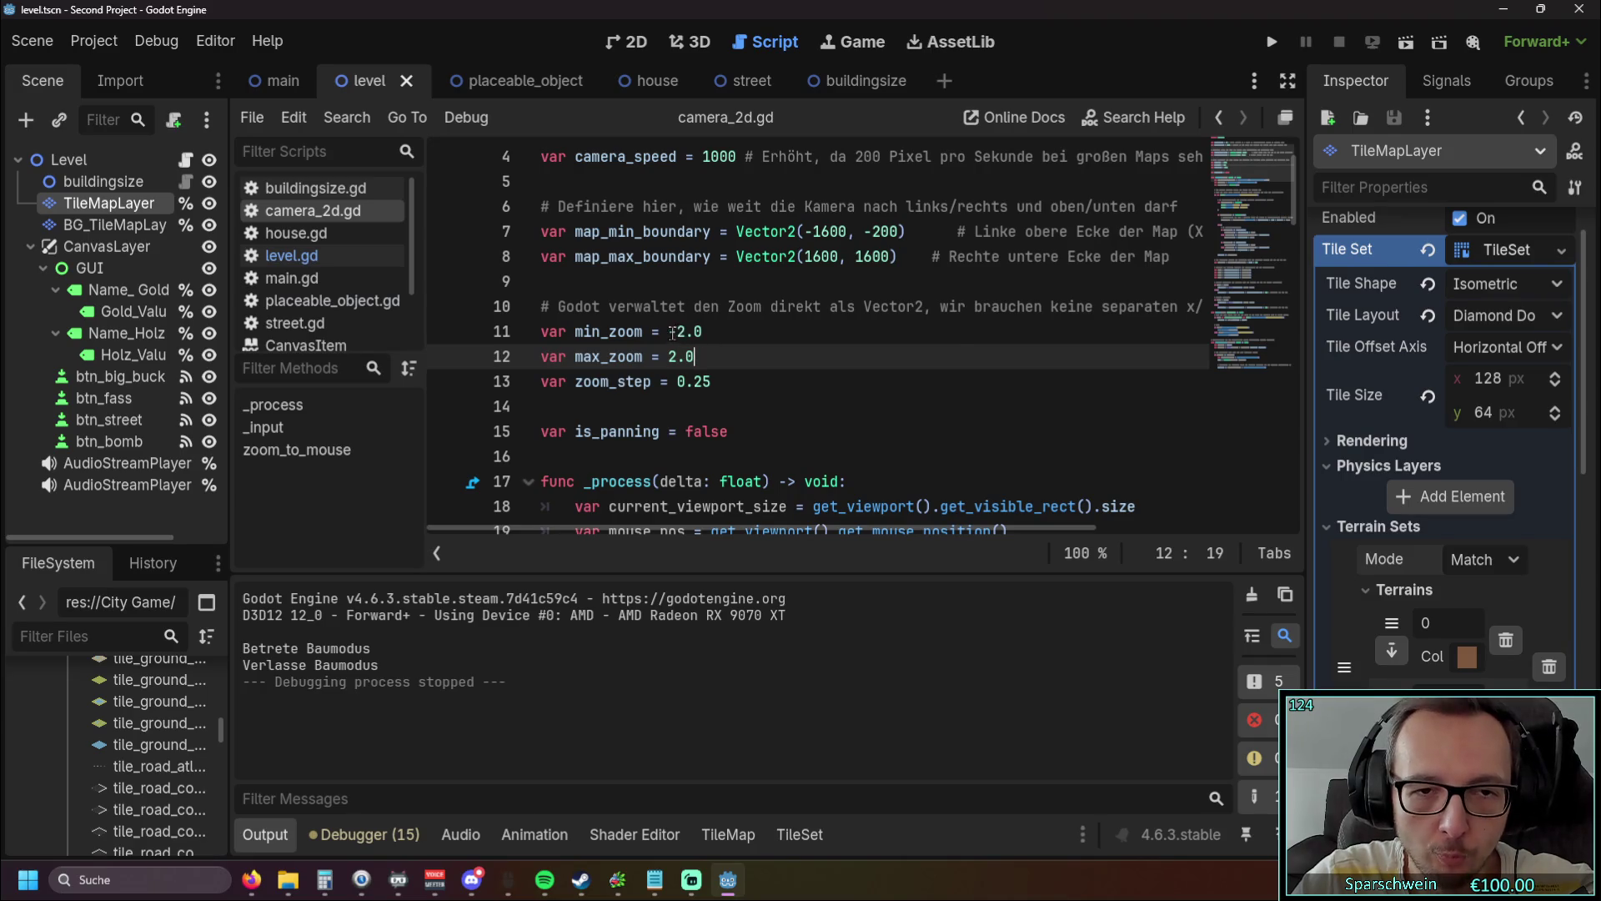
Step: Set min_zoom to 0.5 and test-run it, removing a stray 's' typed after max_zoom
click(705, 332)
key(BackSpace)
key(BackSpace)
key(BackSpace)
text(0.)
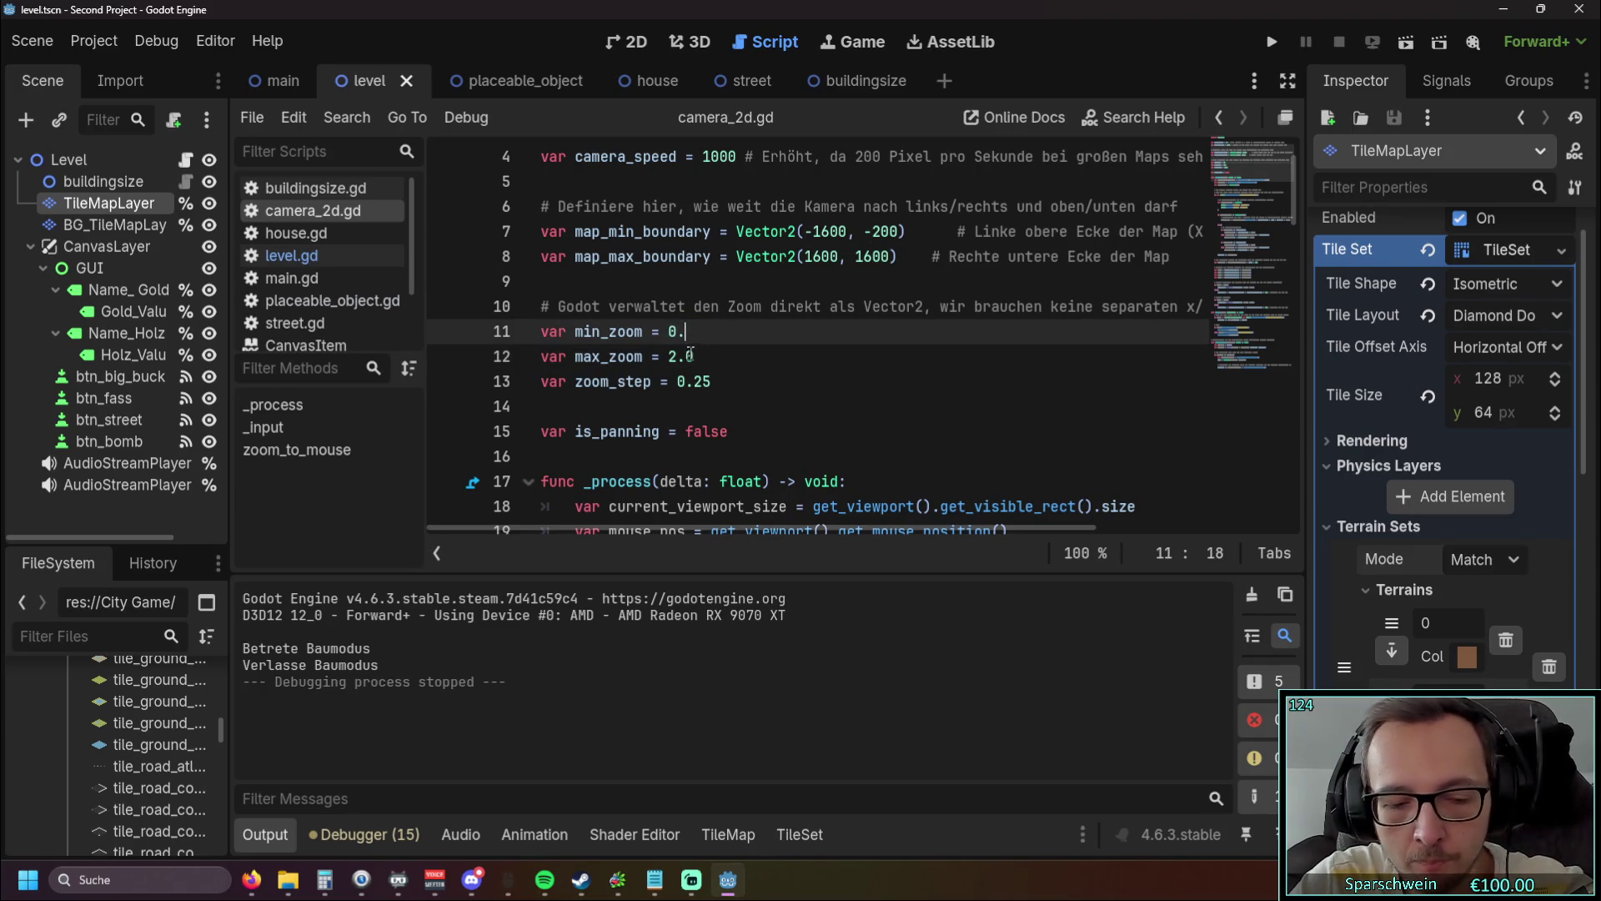
text(5)
click(763, 357)
click(1272, 42)
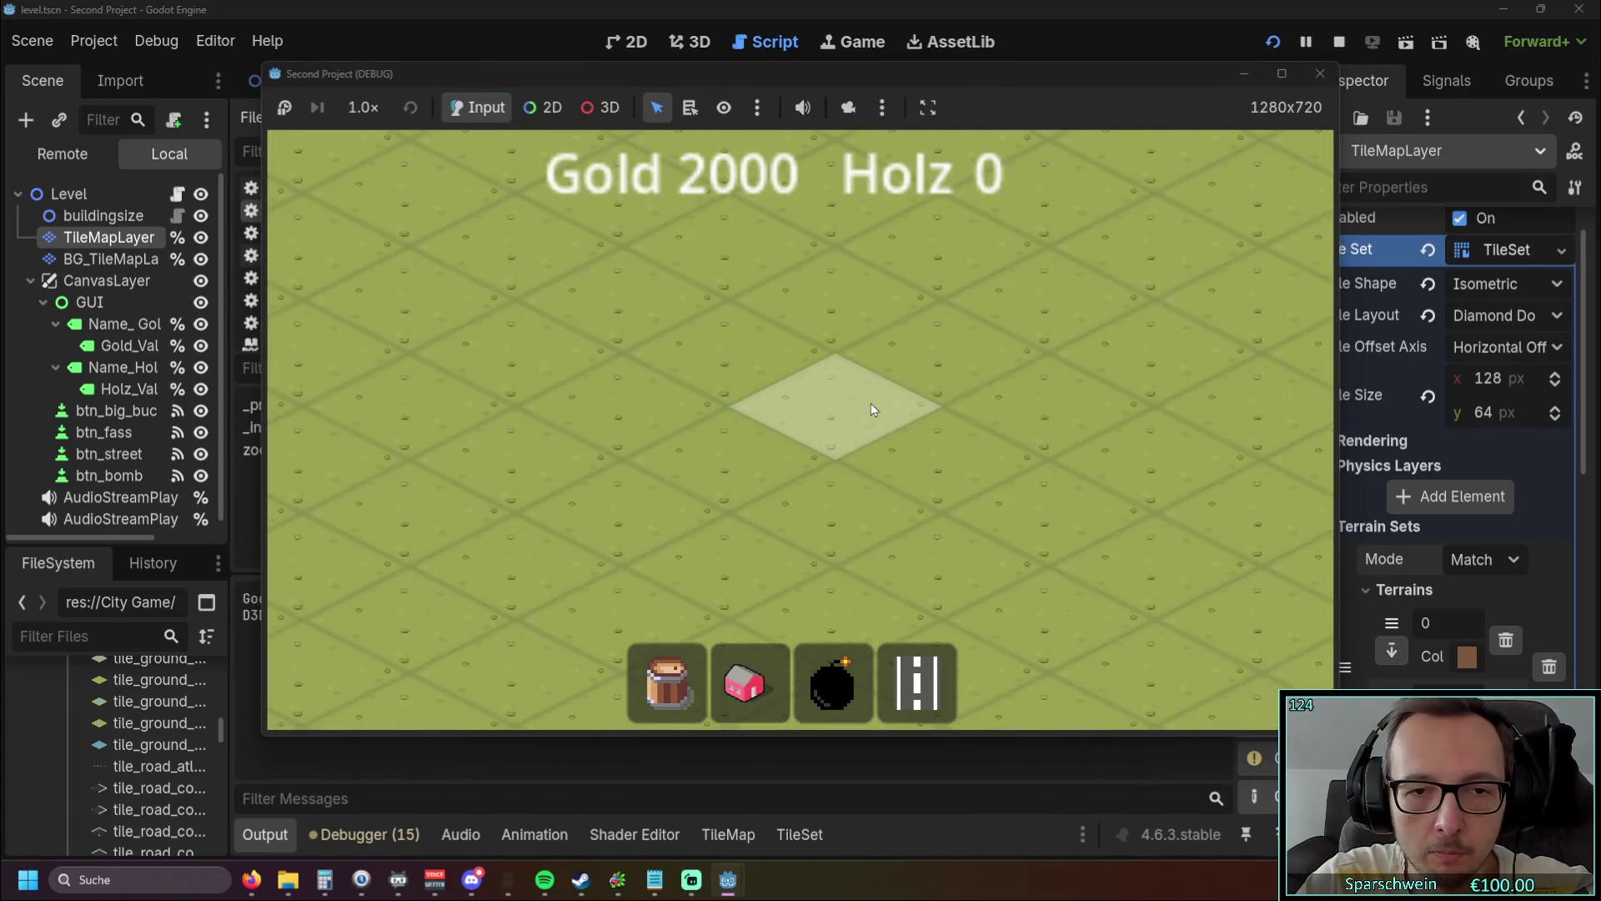
key(F8)
text(s)
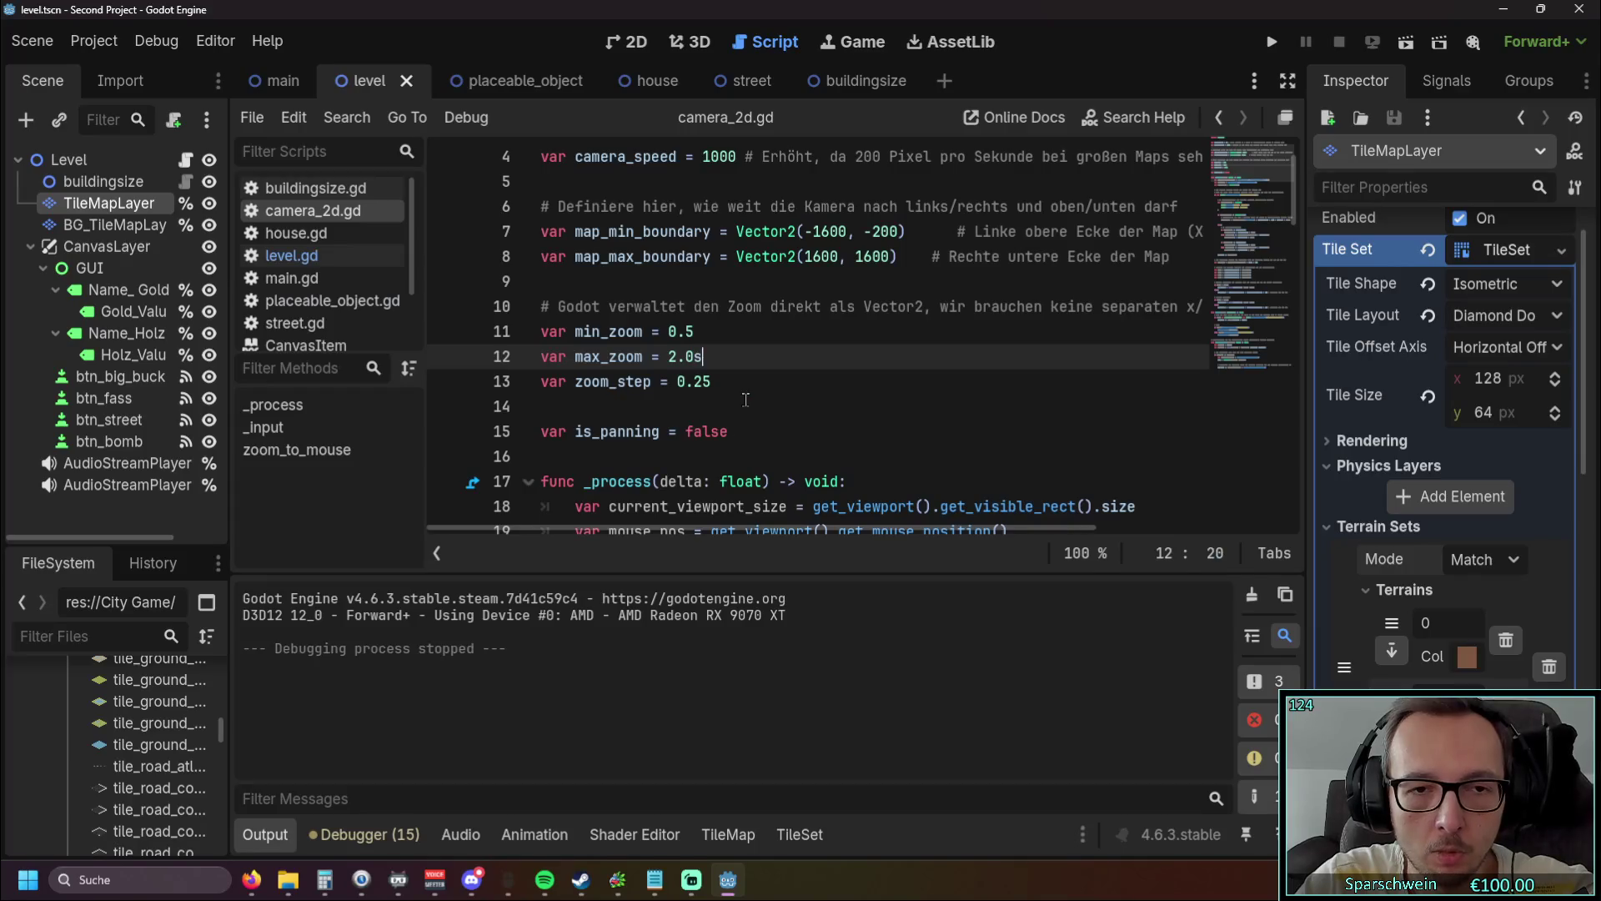
key(BackSpace)
scroll(744, 401, down, 3)
scroll(792, 384, up, 2)
Step: Read through the camera boundary clamp logic in camera_2d.gd
click(829, 367)
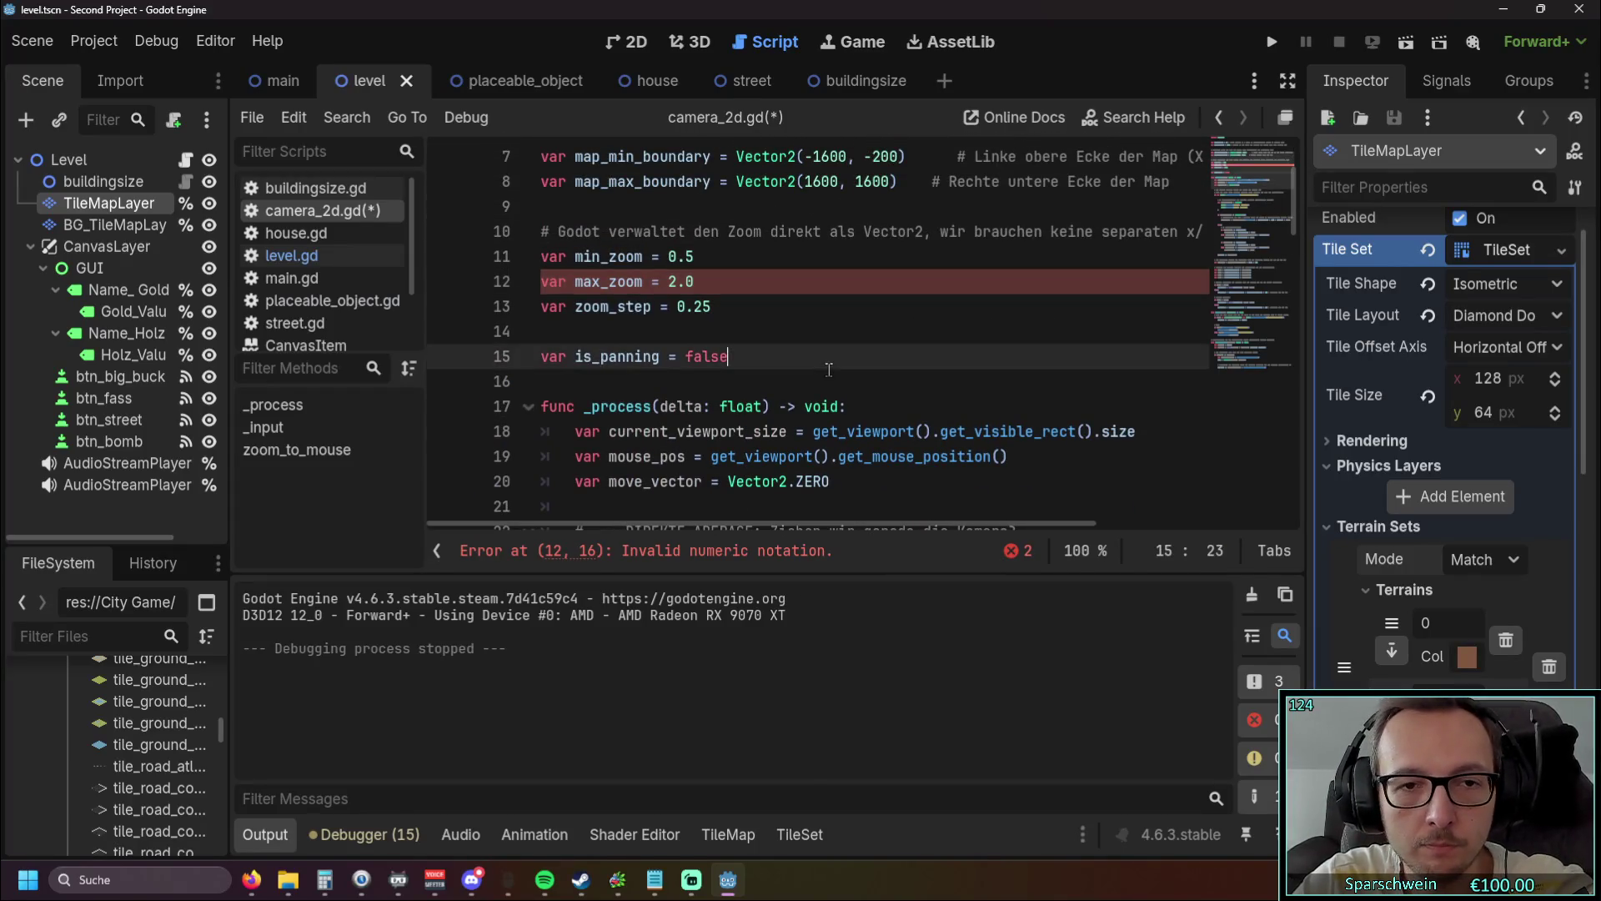
scroll(829, 370, down, 10)
scroll(818, 382, down, 6)
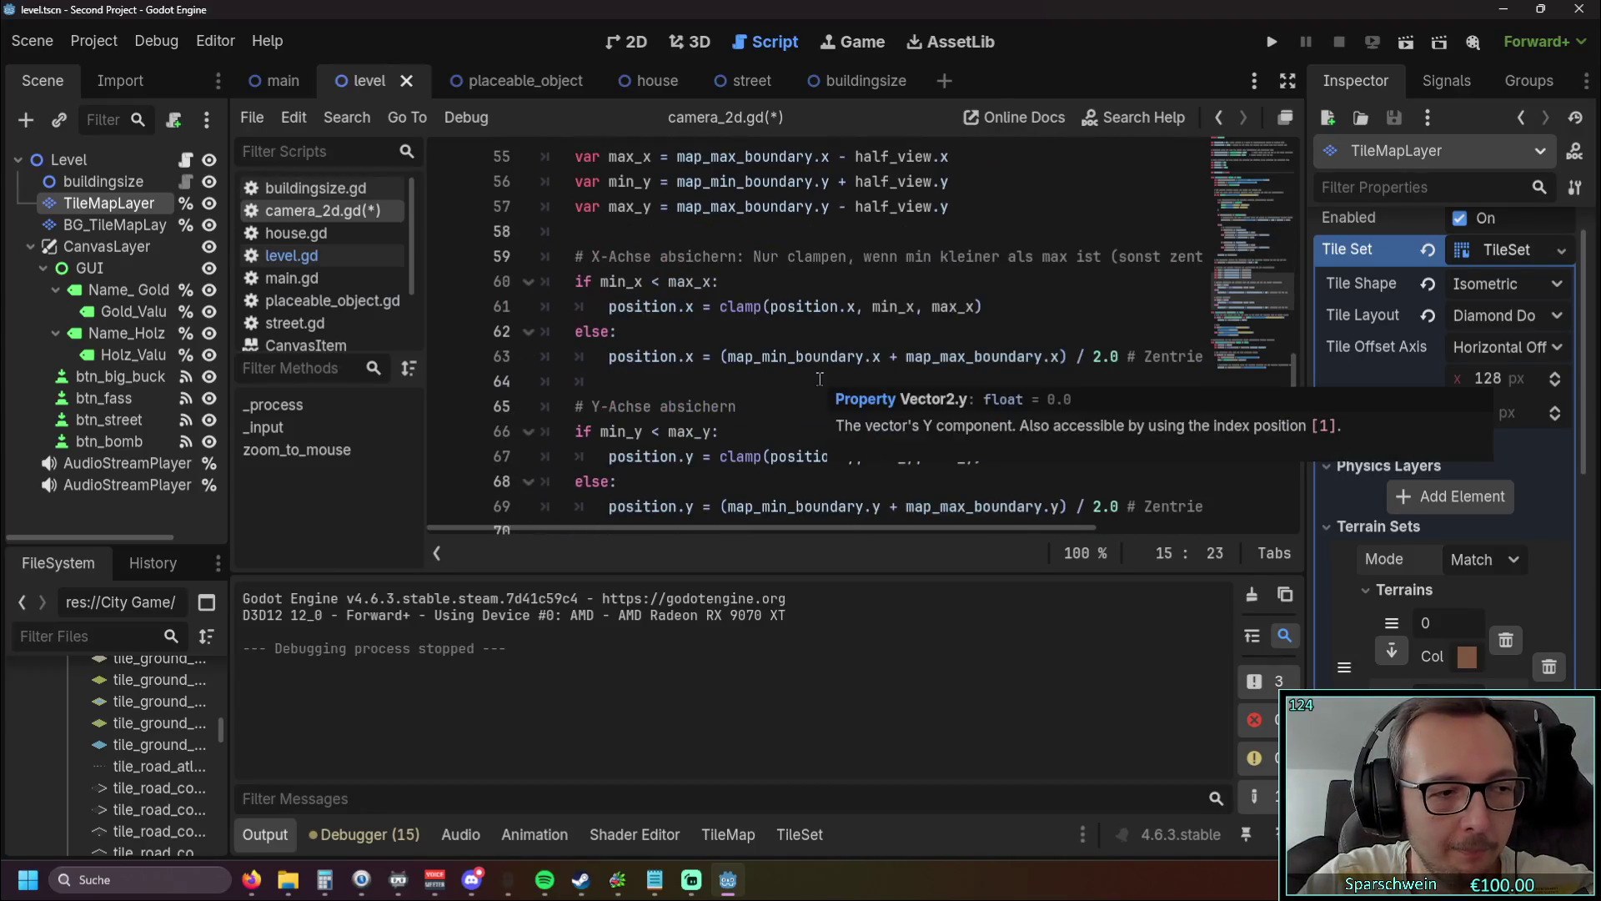
scroll(820, 379, up, 3)
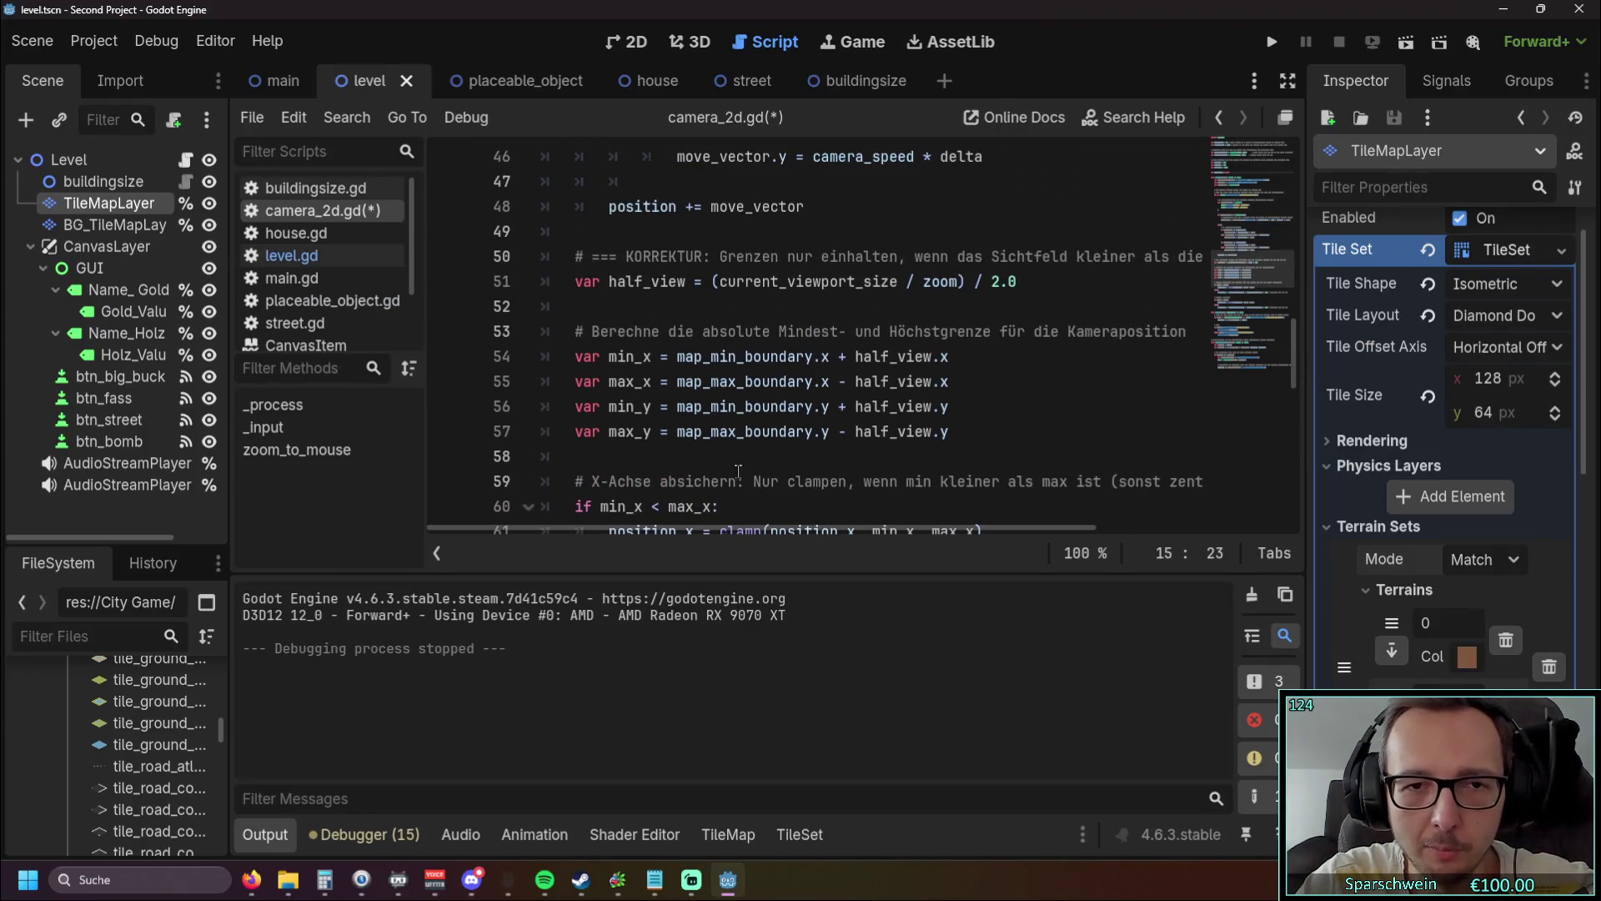
mouse_move(677, 530)
mouse_down()
mouse_move(834, 529)
mouse_move(698, 528)
mouse_up()
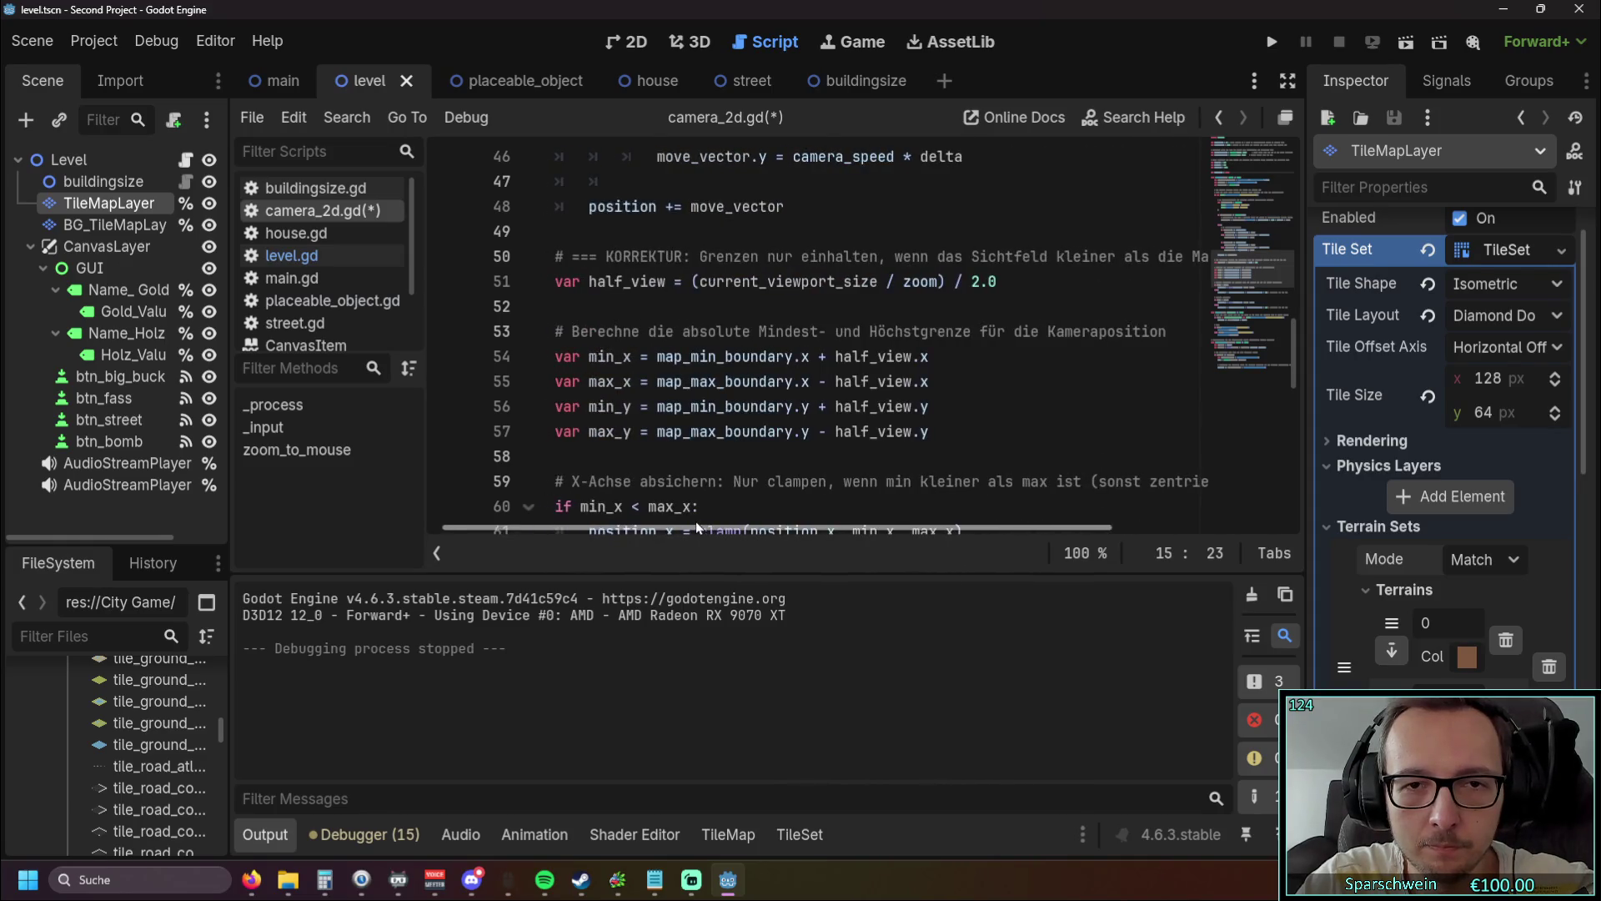
scroll(796, 407, down, 4)
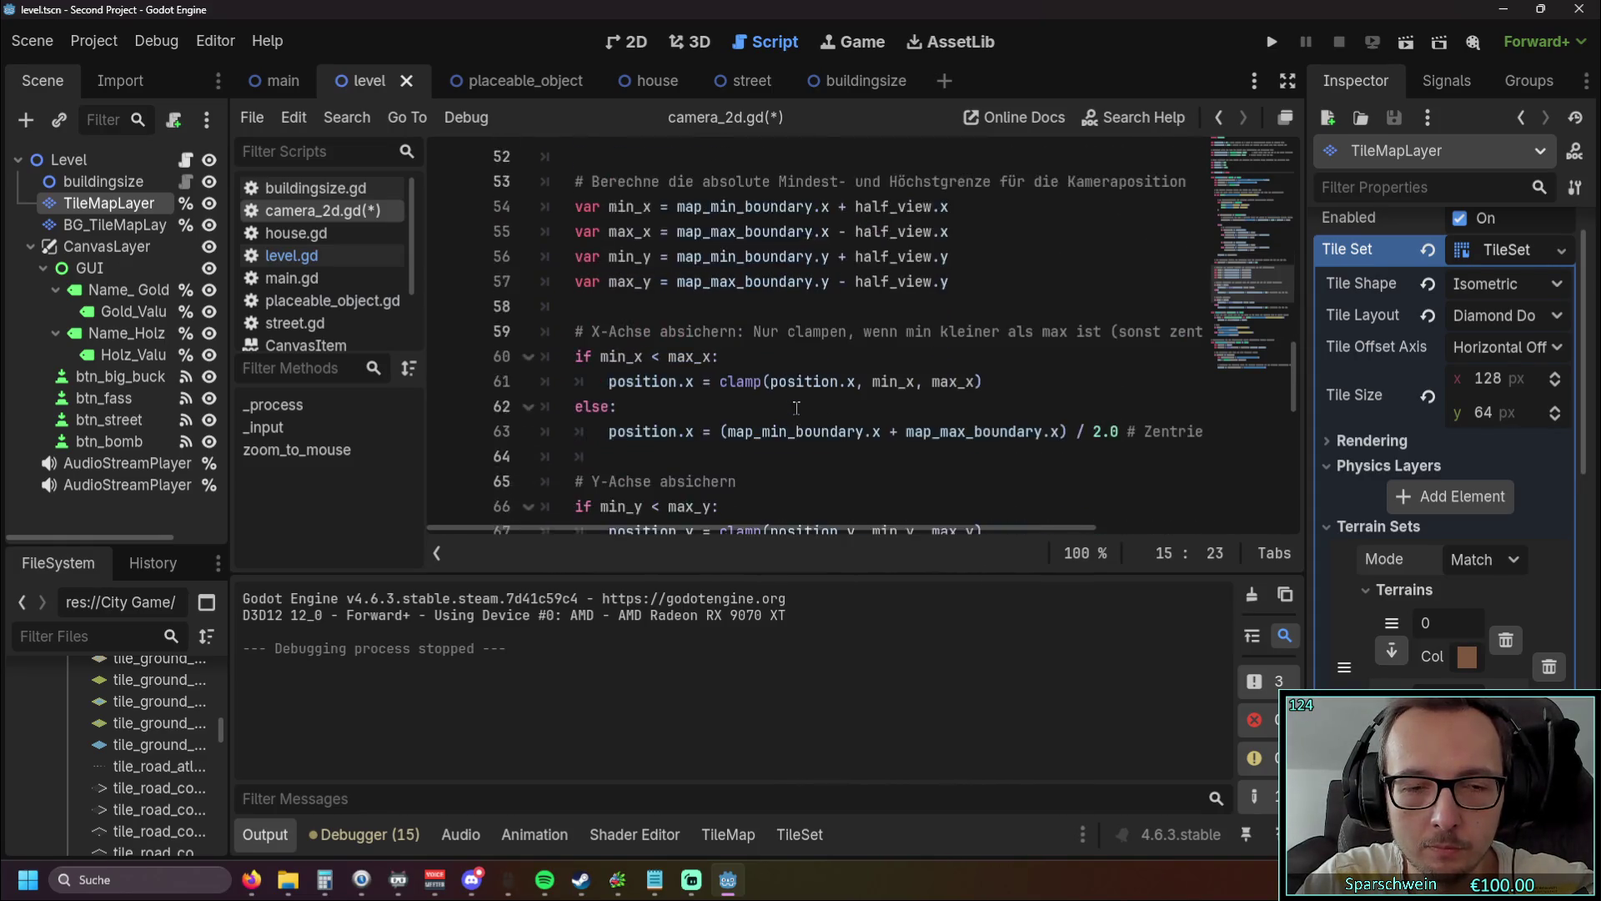
scroll(796, 407, down, 1)
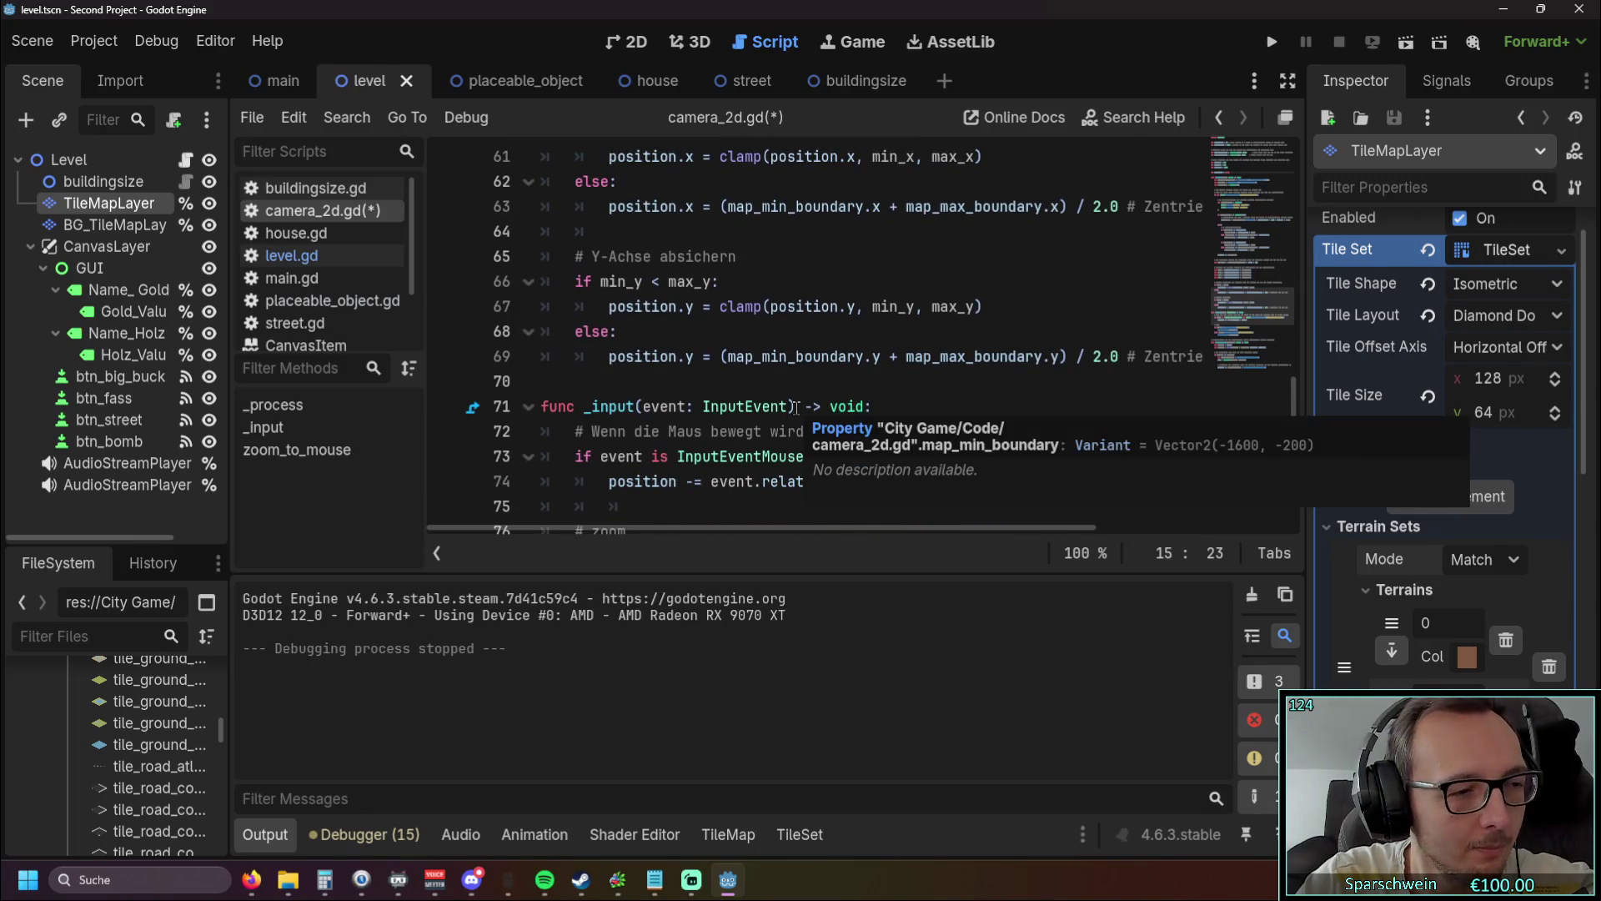
mouse_move(652, 526)
mouse_down()
mouse_move(790, 526)
mouse_move(664, 524)
mouse_up()
scroll(834, 397, down, 4)
Step: Run the project again to test the camera
scroll(834, 397, down, 1)
scroll(832, 404, up, 6)
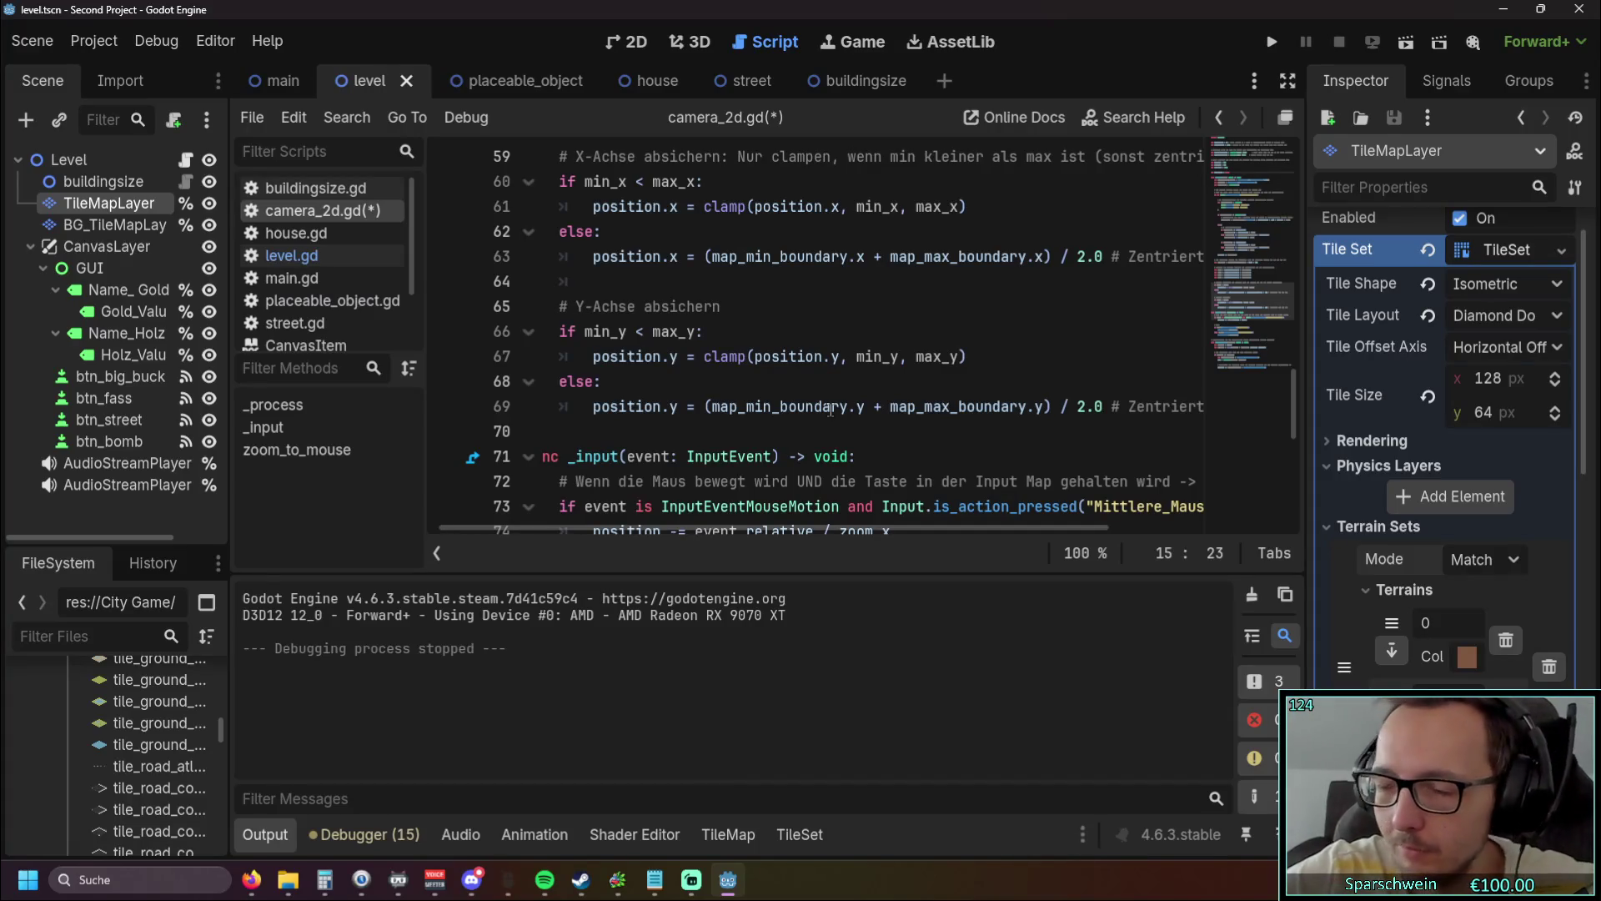
click(1272, 42)
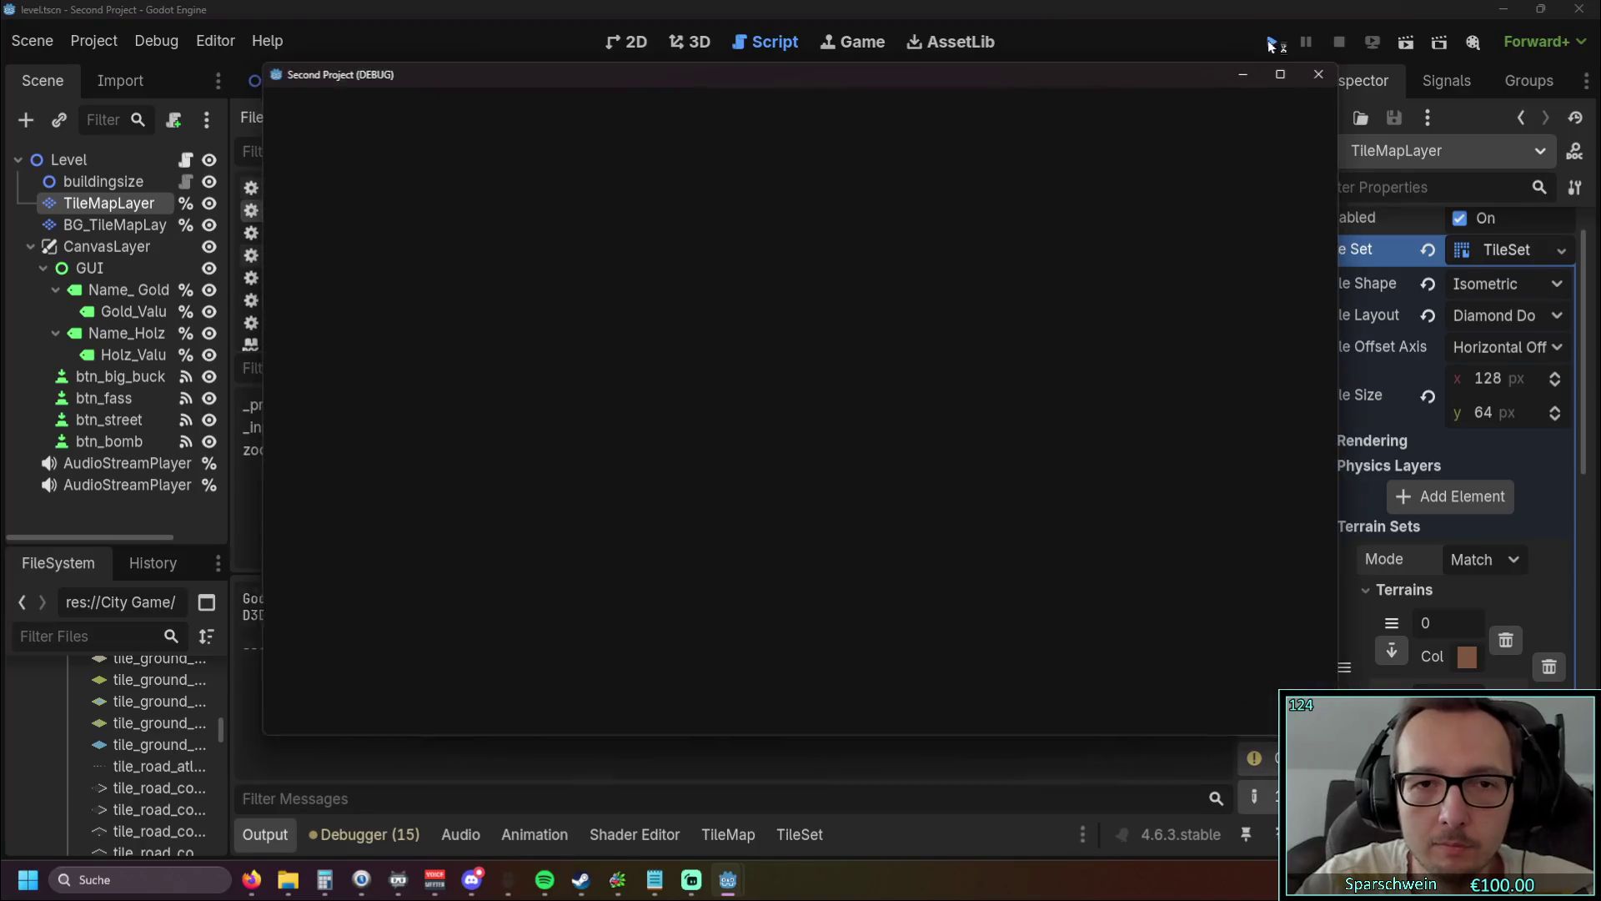
Step: Stop the running game with F8
scroll(789, 441, up, 2)
scroll(788, 441, down, 2)
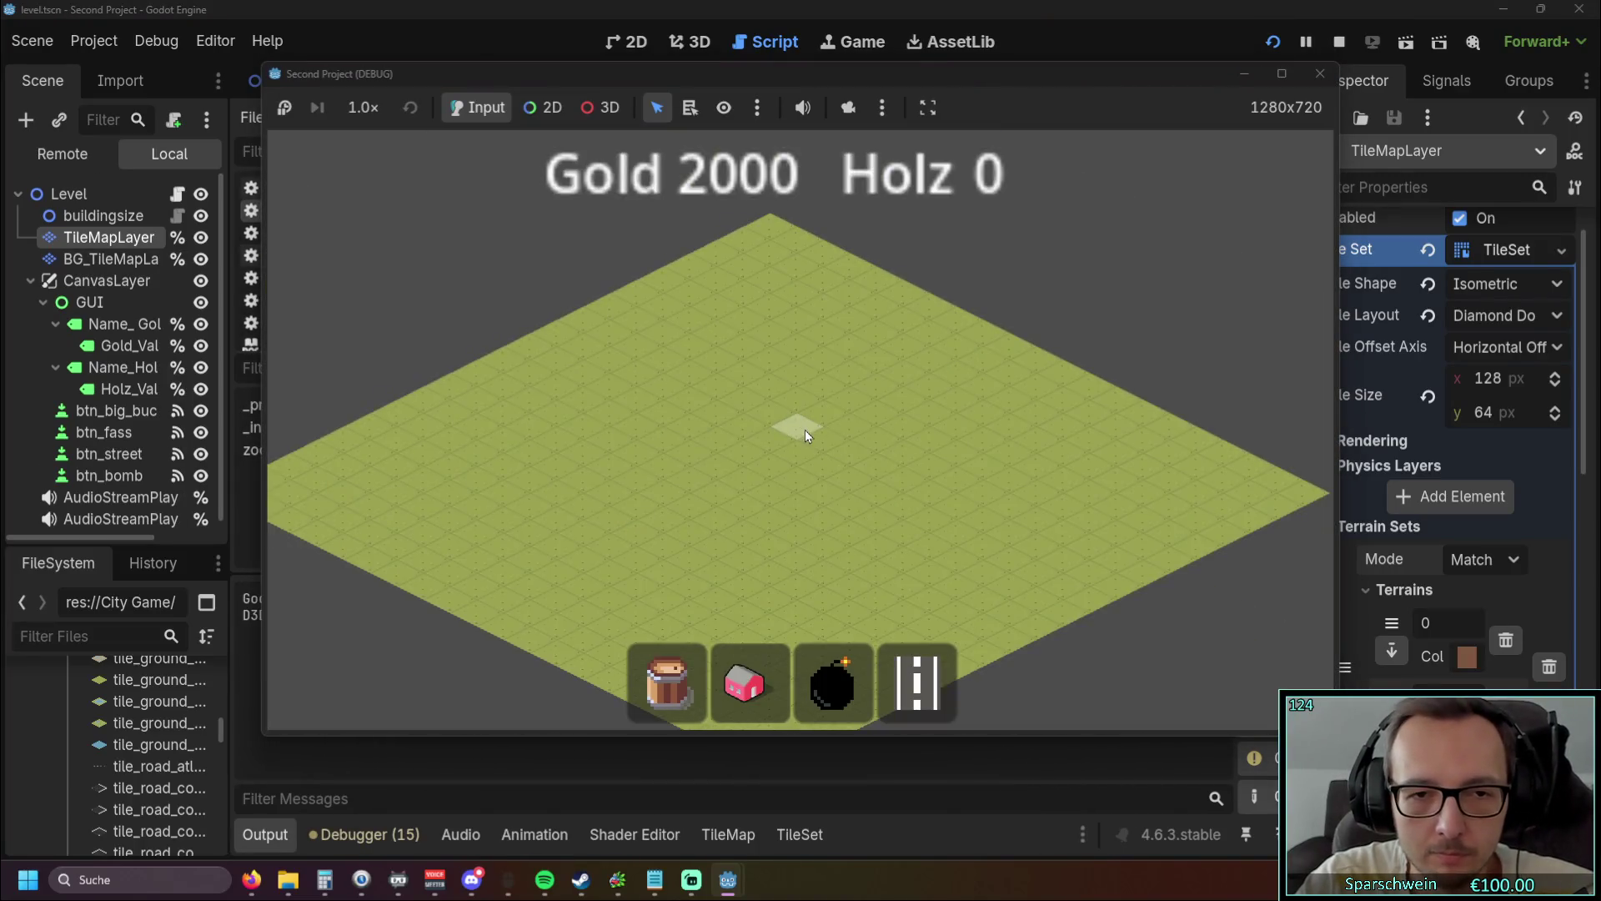
key(F8)
text(w)
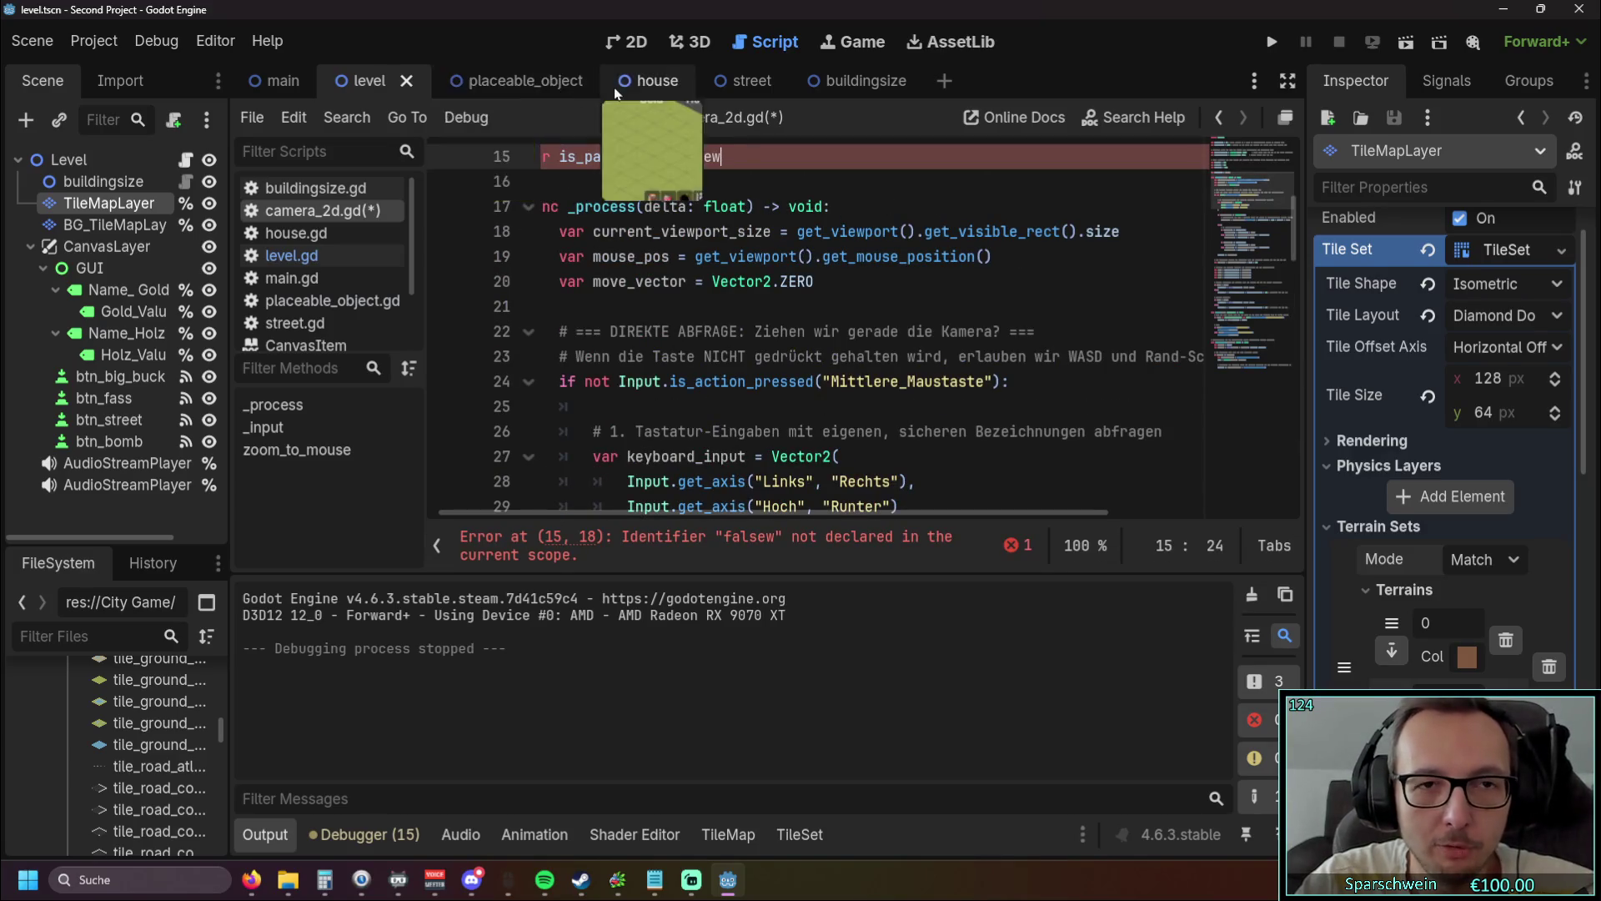
Step: Change max_zoom from 2.0 to 1.0 in camera_2d.gd and run the game
click(308, 233)
click(334, 212)
scroll(709, 304, down, 3)
scroll(709, 305, up, 8)
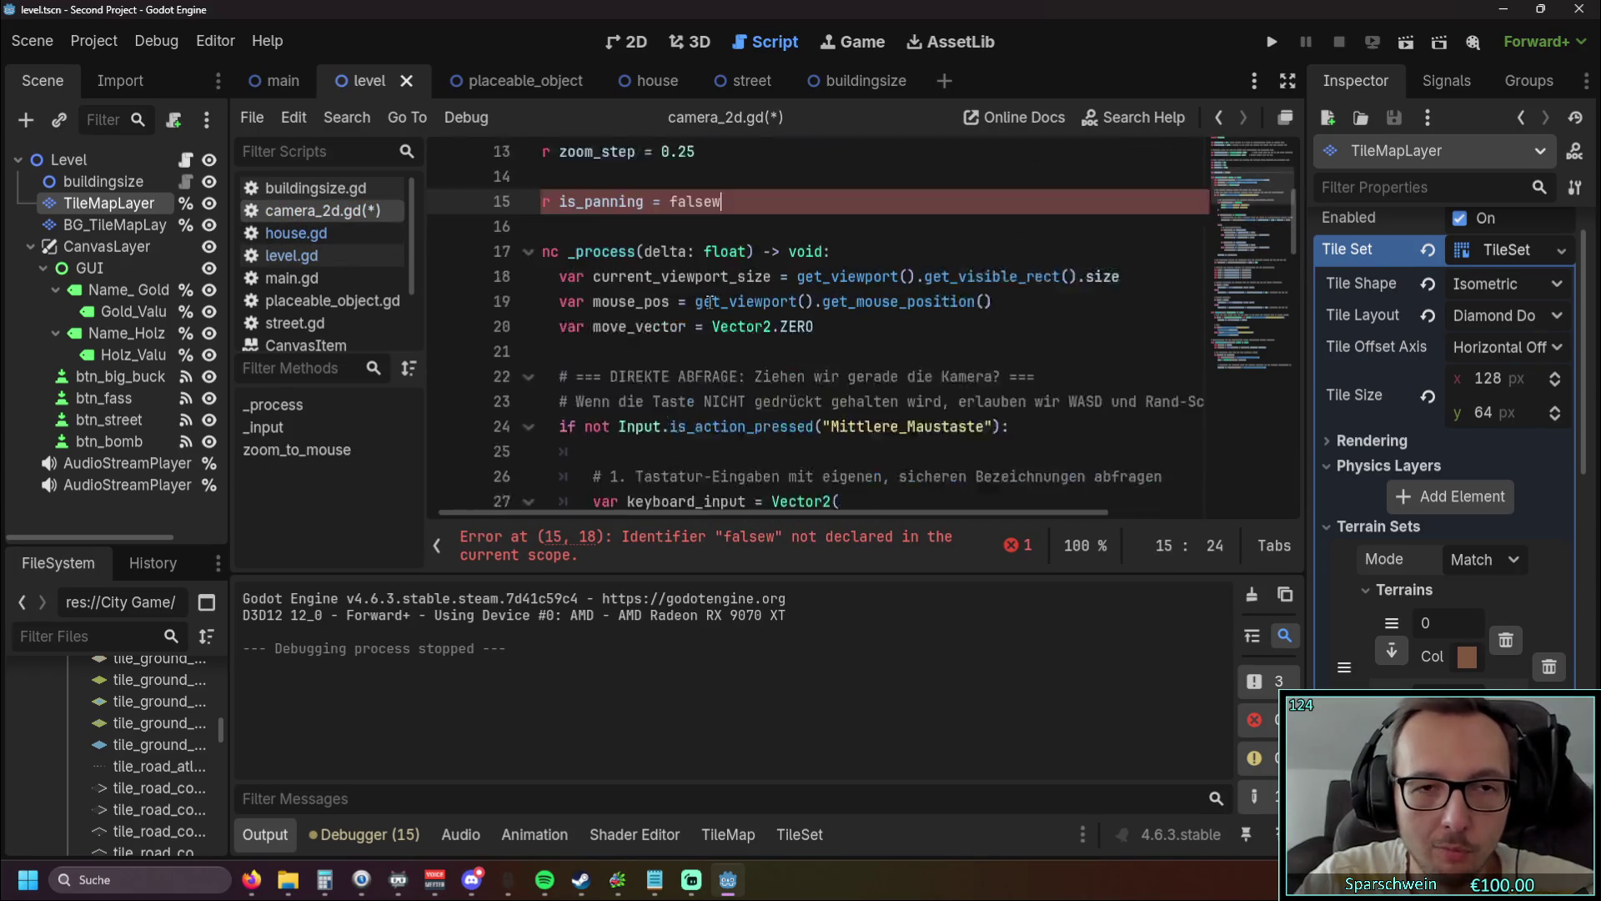
scroll(709, 305, down, 1)
click(660, 359)
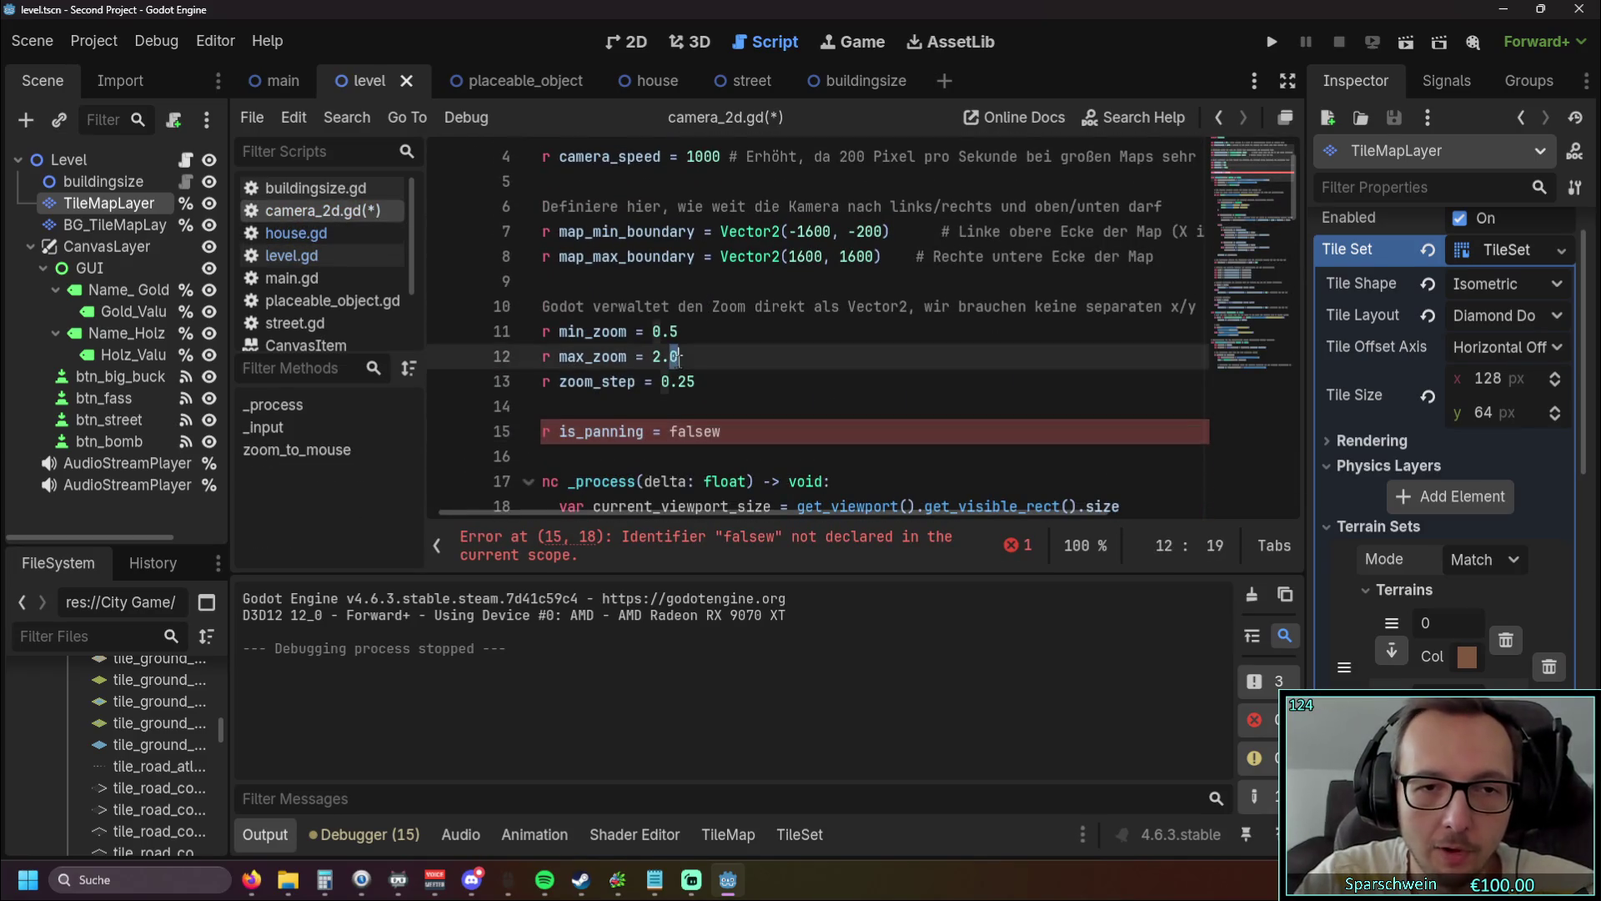
double_click(664, 359)
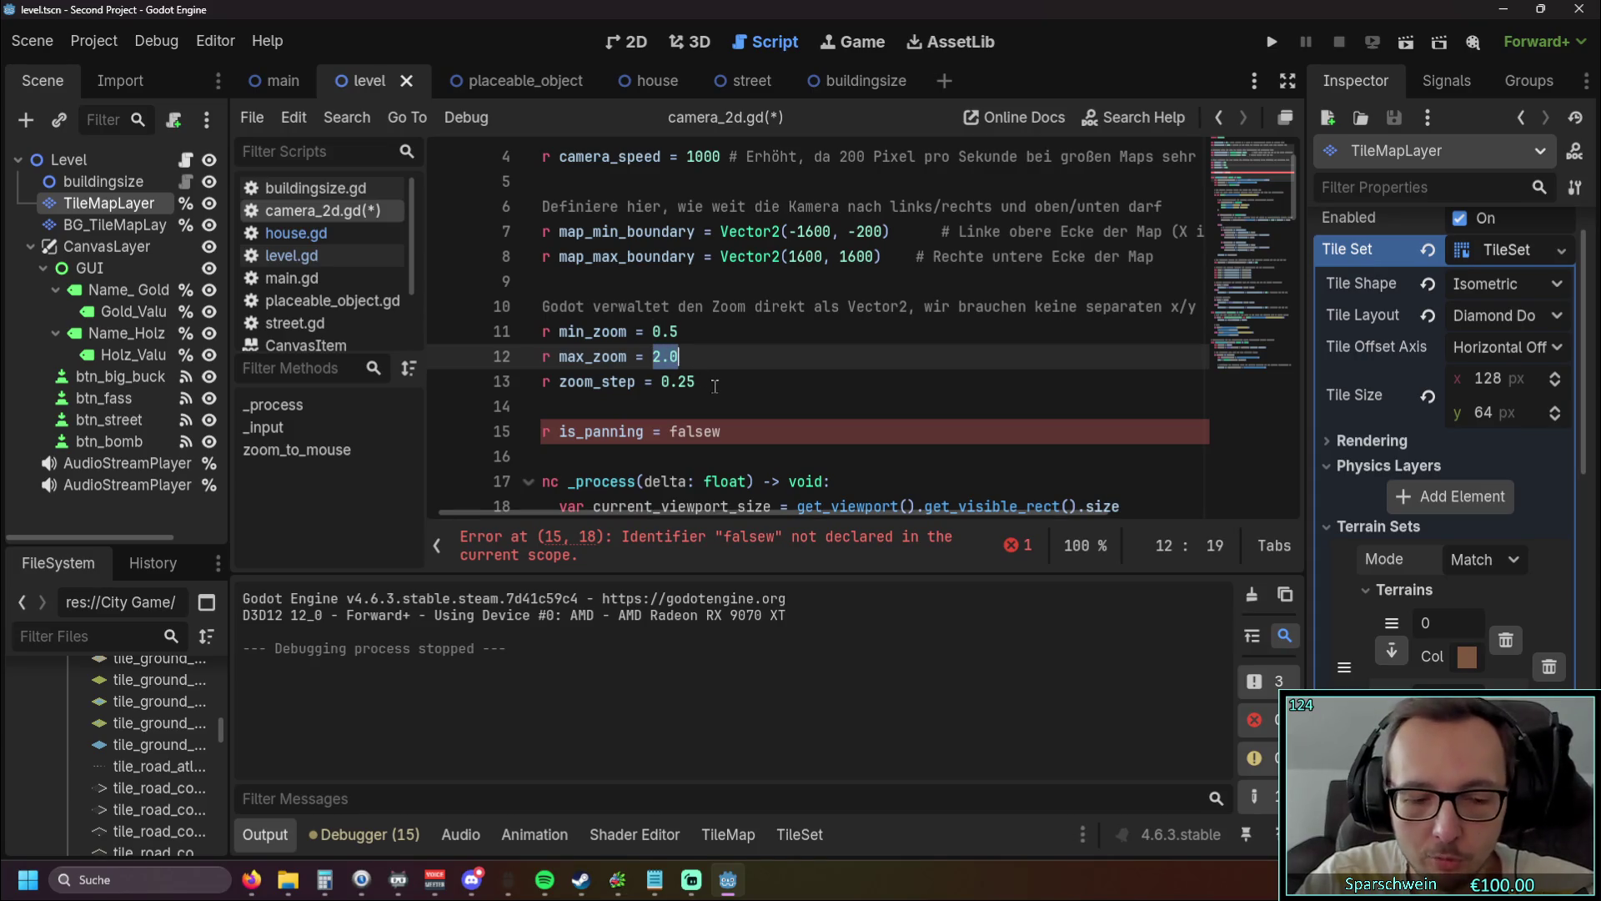
text(1.)
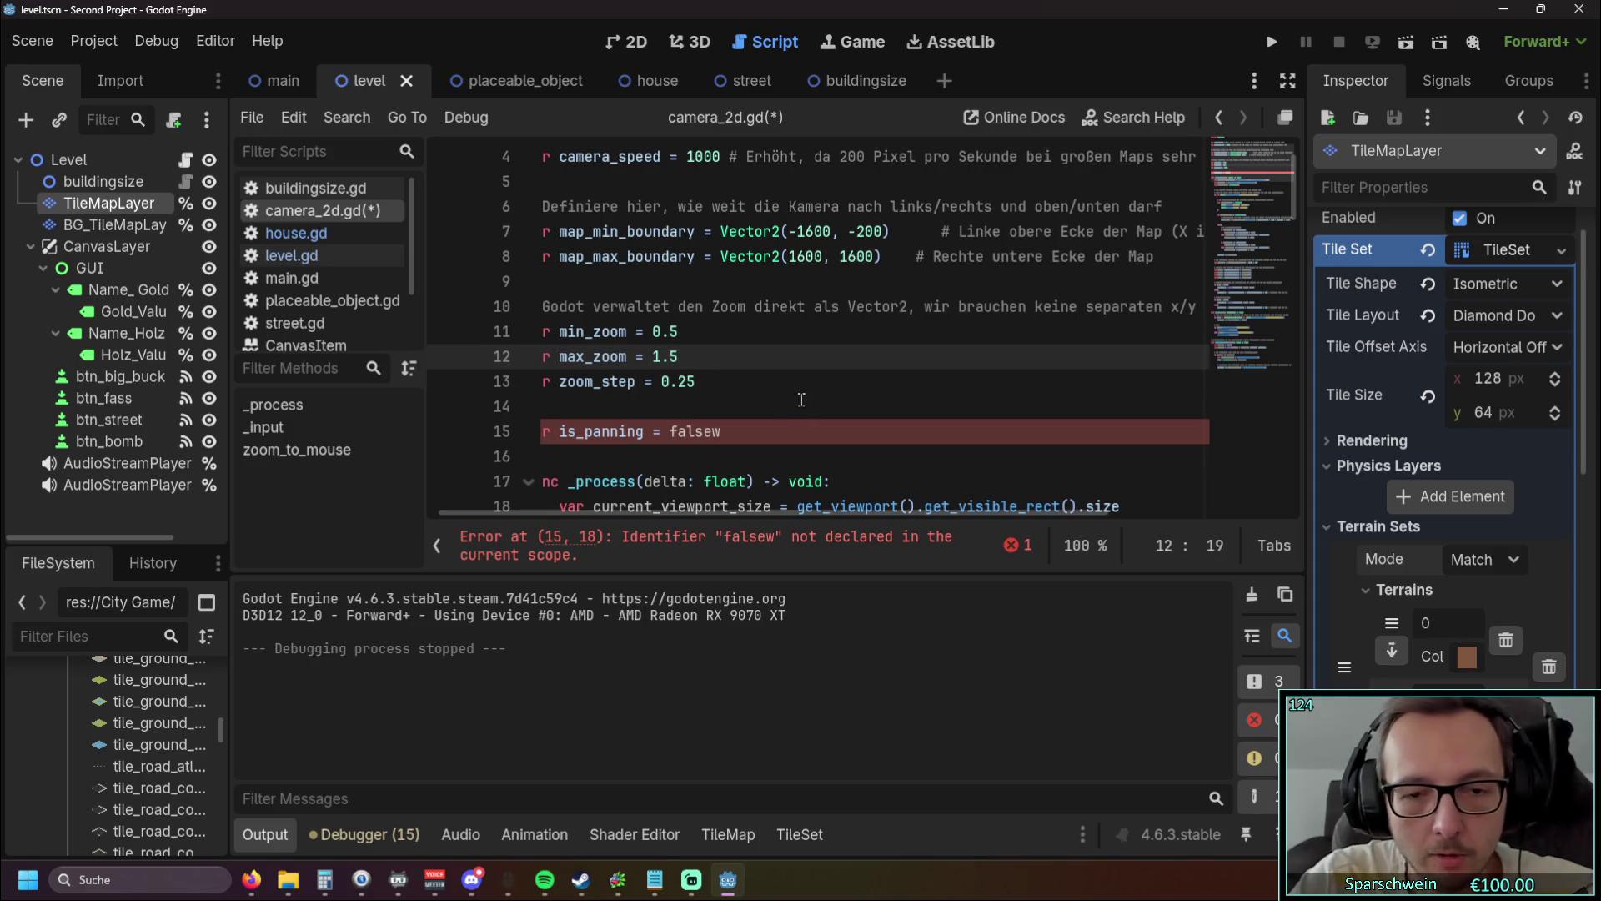
text(0)
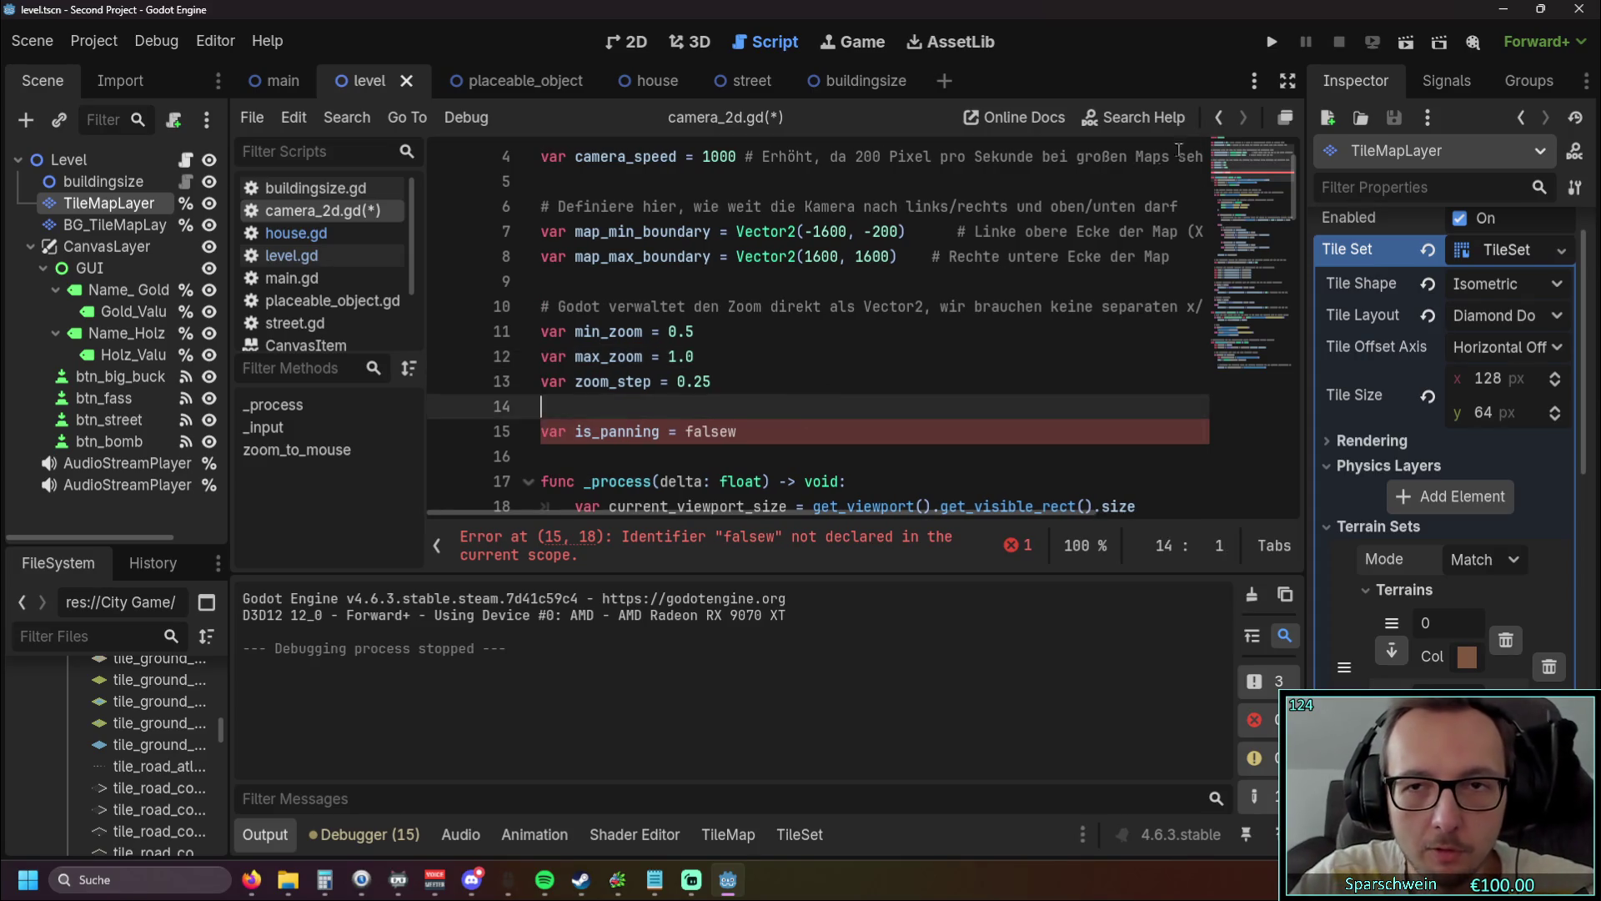
key(F5)
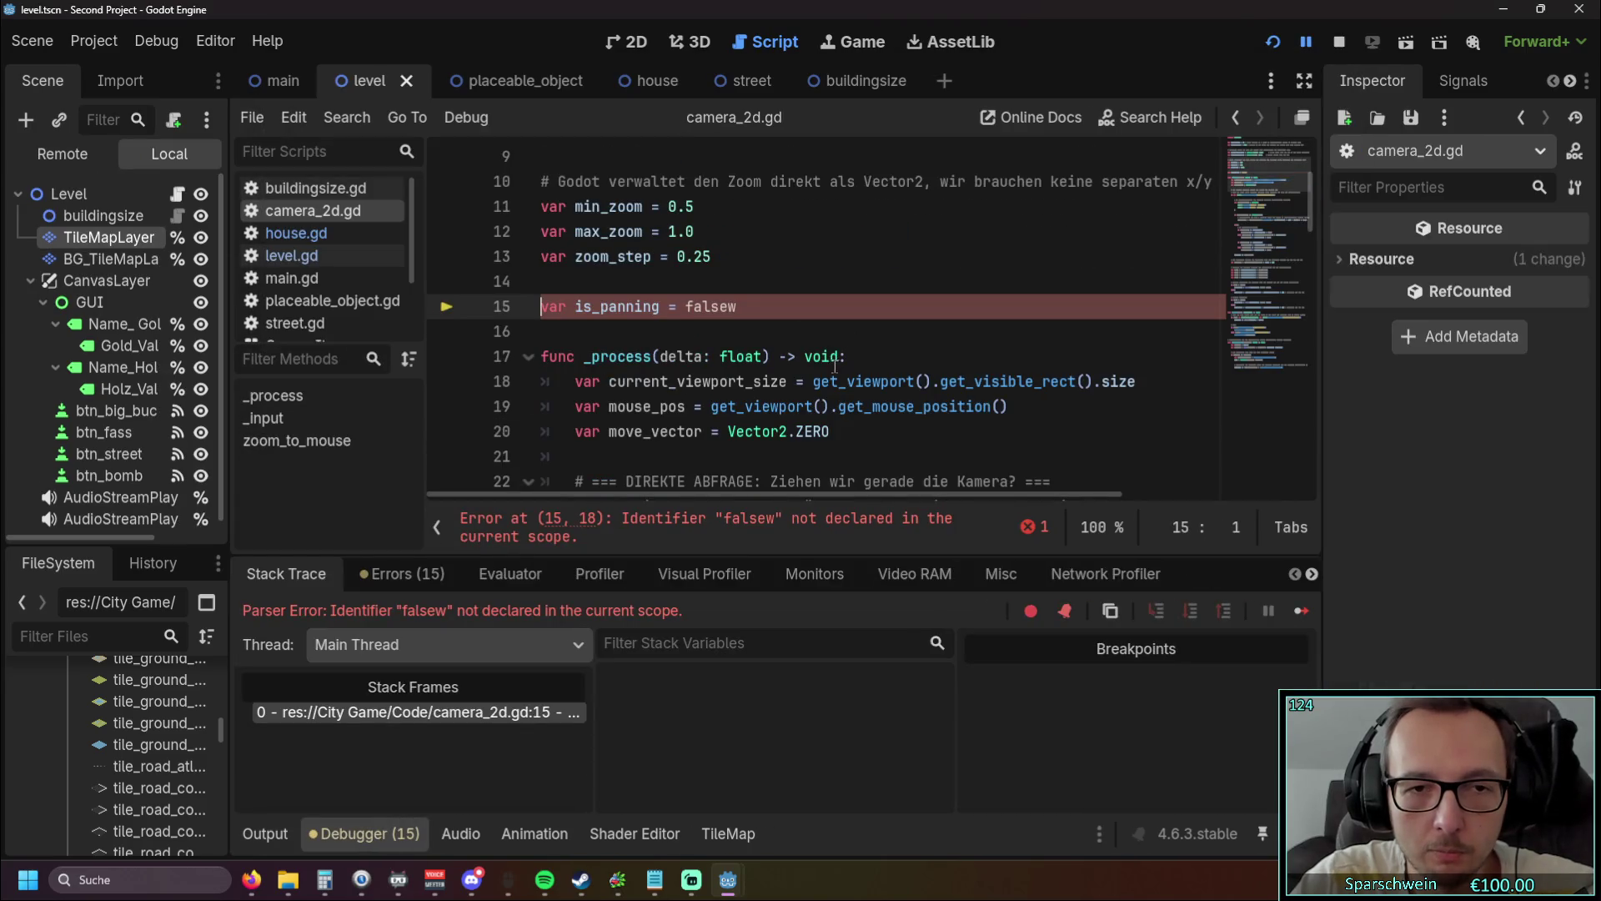
Step: Remove the stray 'w' so line 15 reads is_panning = false, then run and close the game
scroll(734, 357, up, 1)
click(739, 381)
key(BackSpace)
click(850, 336)
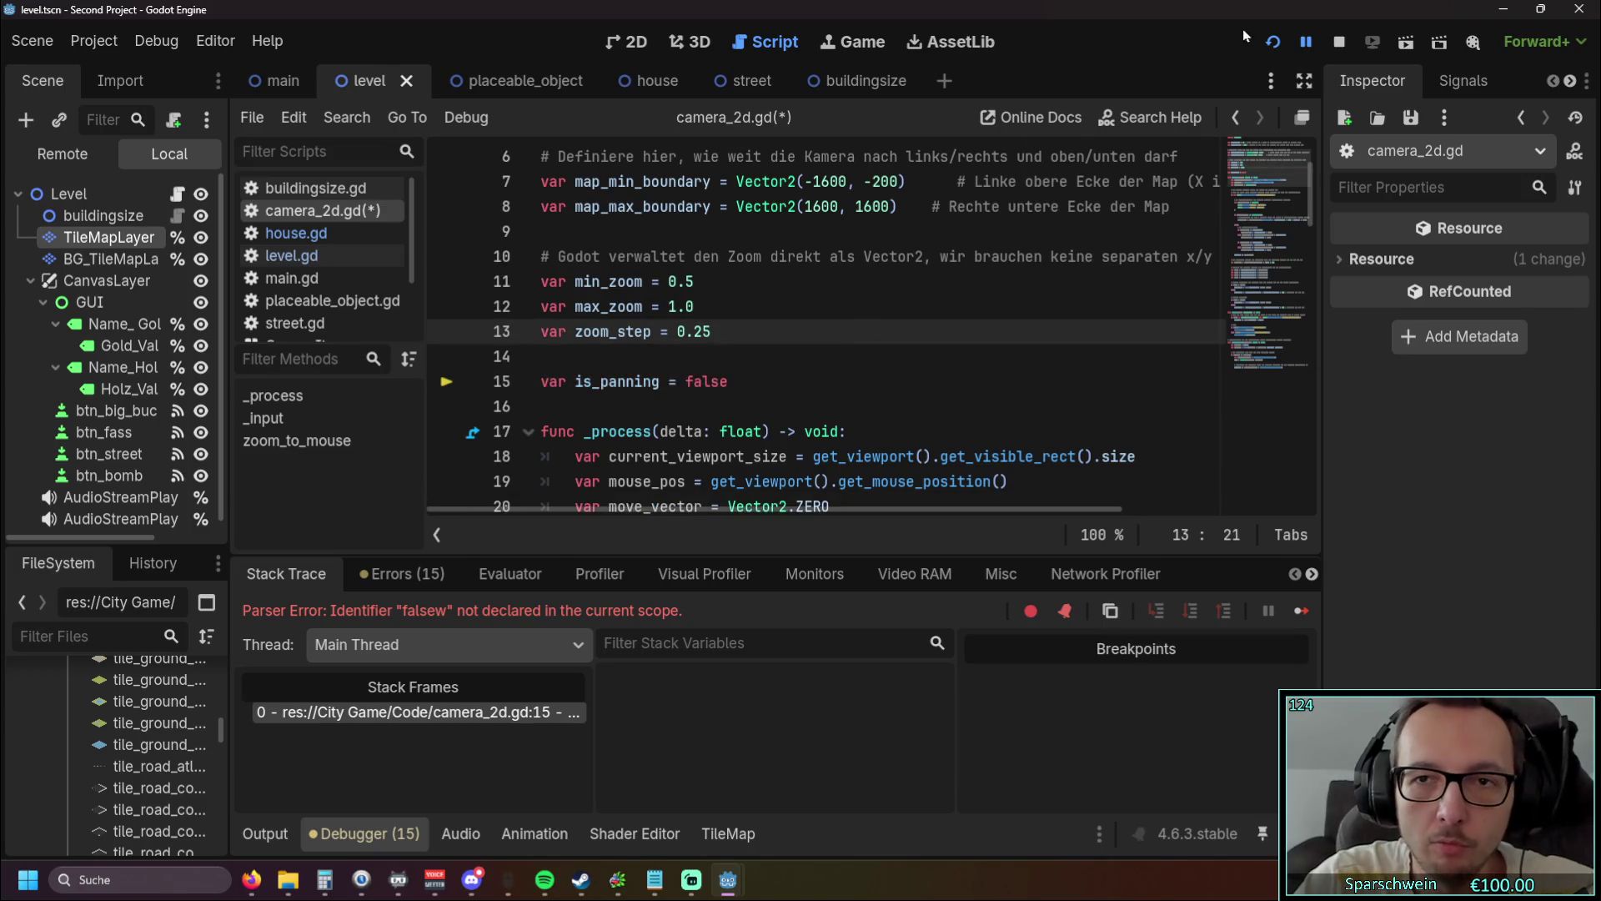
click(1273, 42)
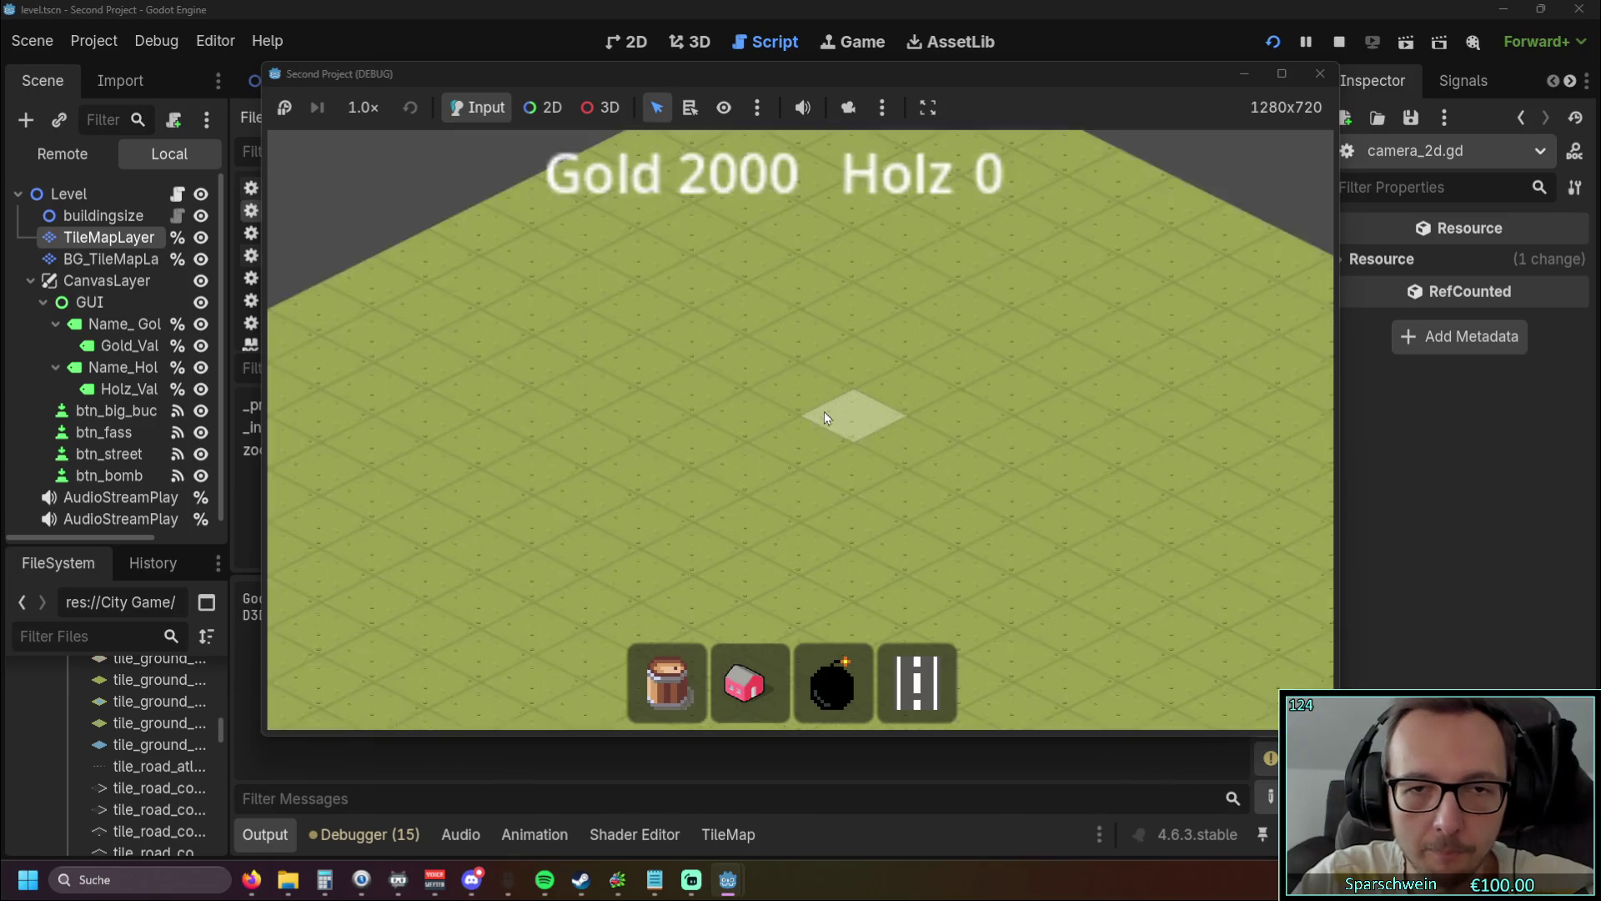
click(1318, 75)
click(760, 306)
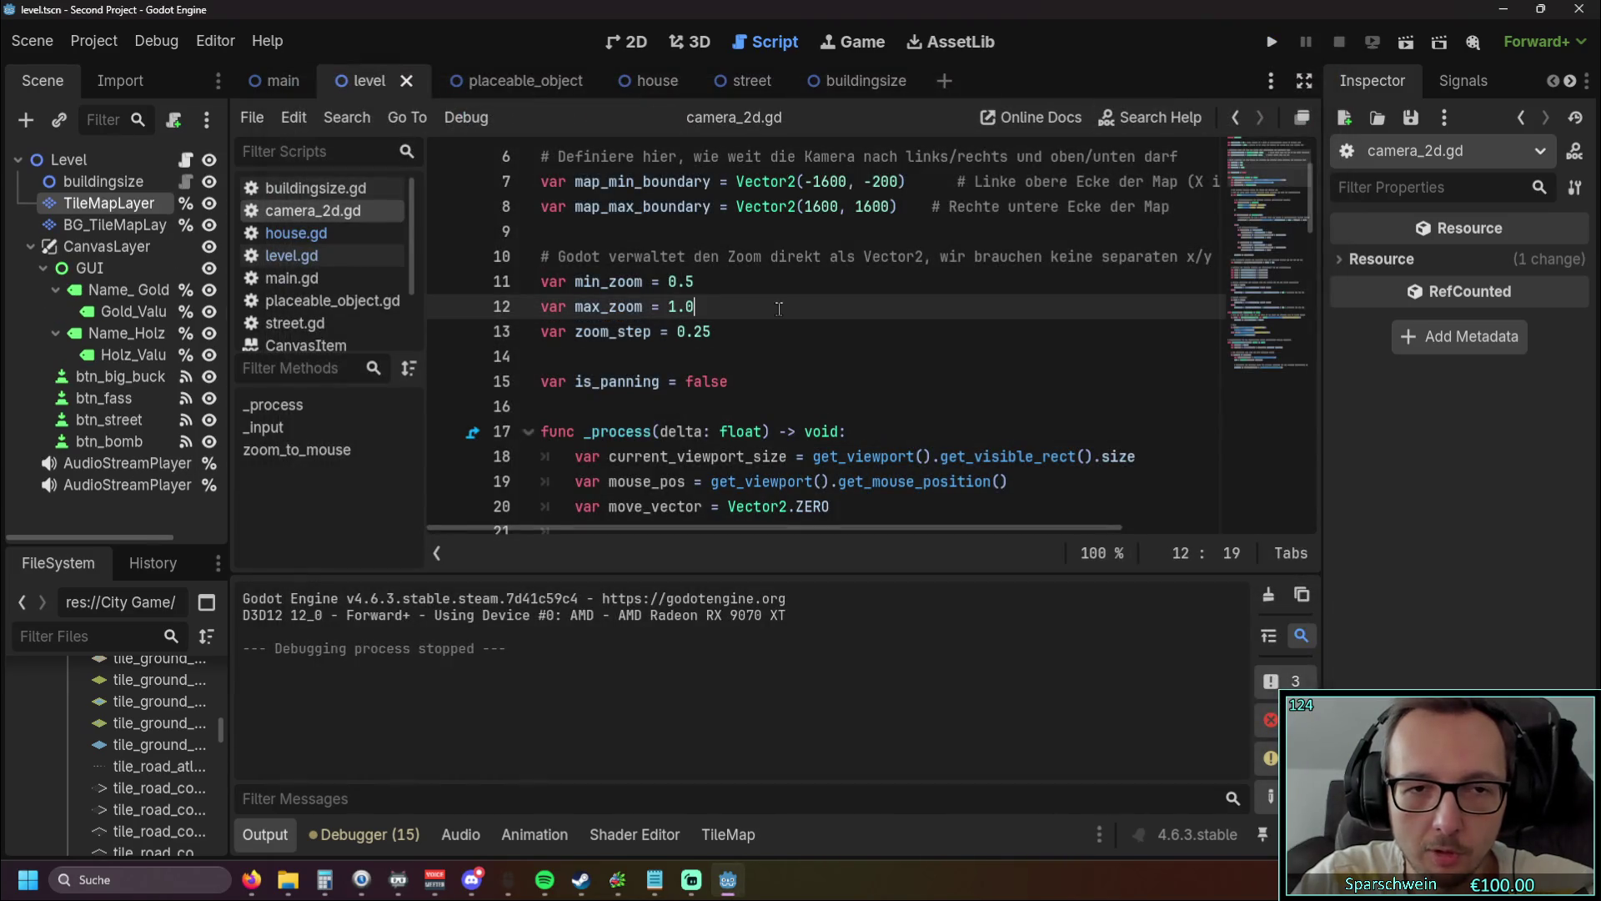
Step: Set max_zoom back to 2.0 and delete the stray 'w' after false
key(Down)
key(Down)
key(Down)
text(w)
key(Up)
key(Up)
key(Up)
key(BackSpace)
text(0)
key(ctrl+shift+Left)
text(2.0)
click(750, 371)
key(BackSpace)
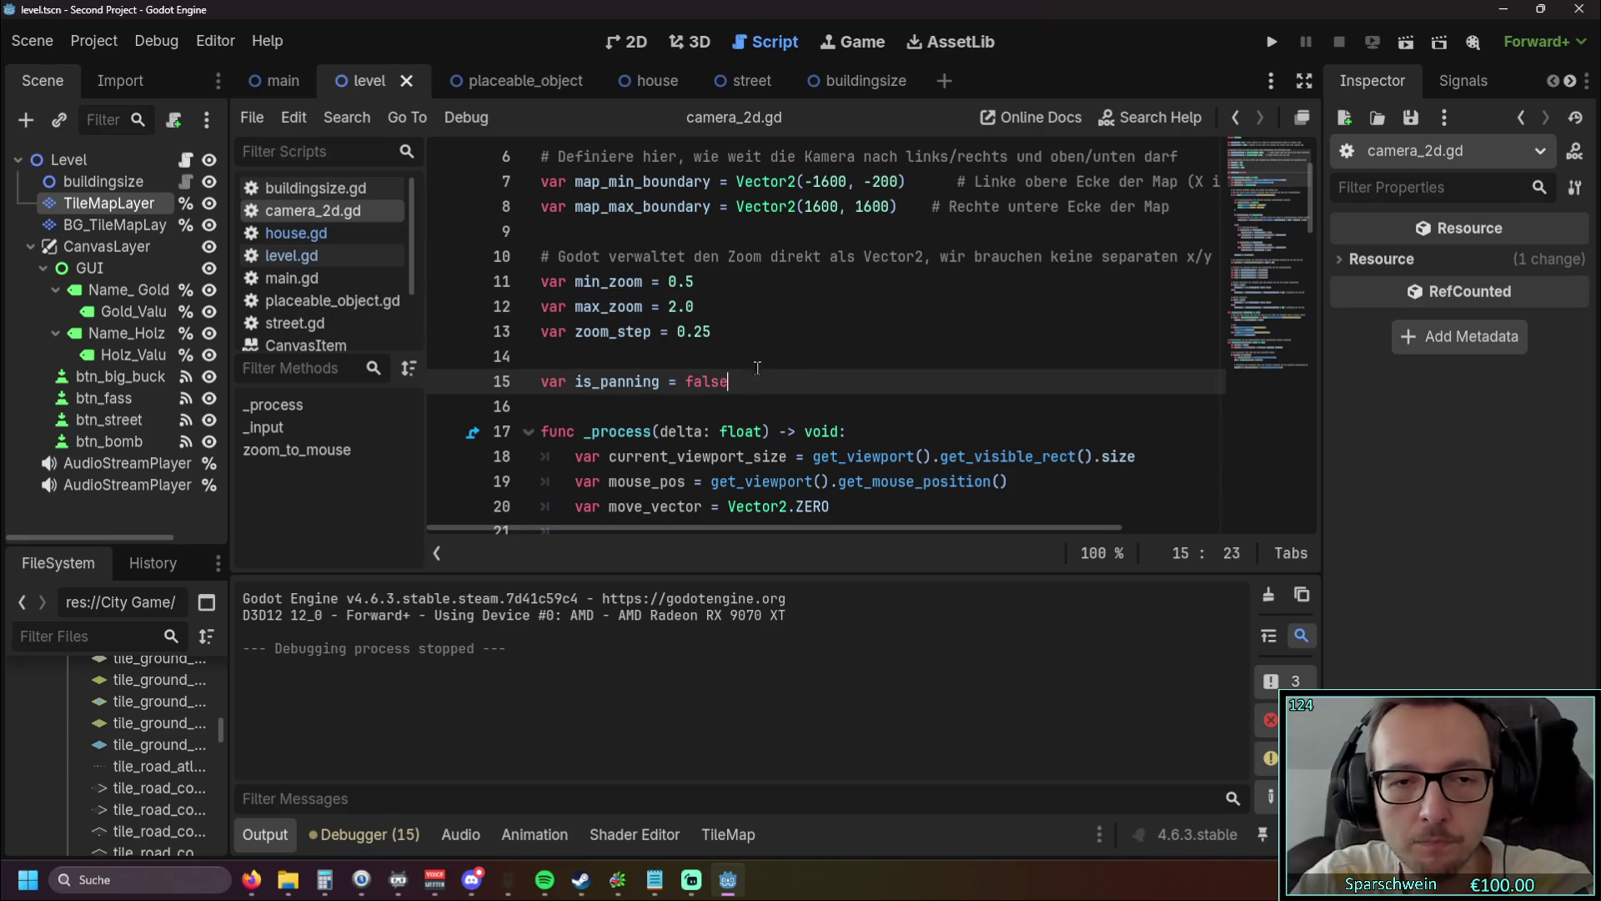
click(756, 349)
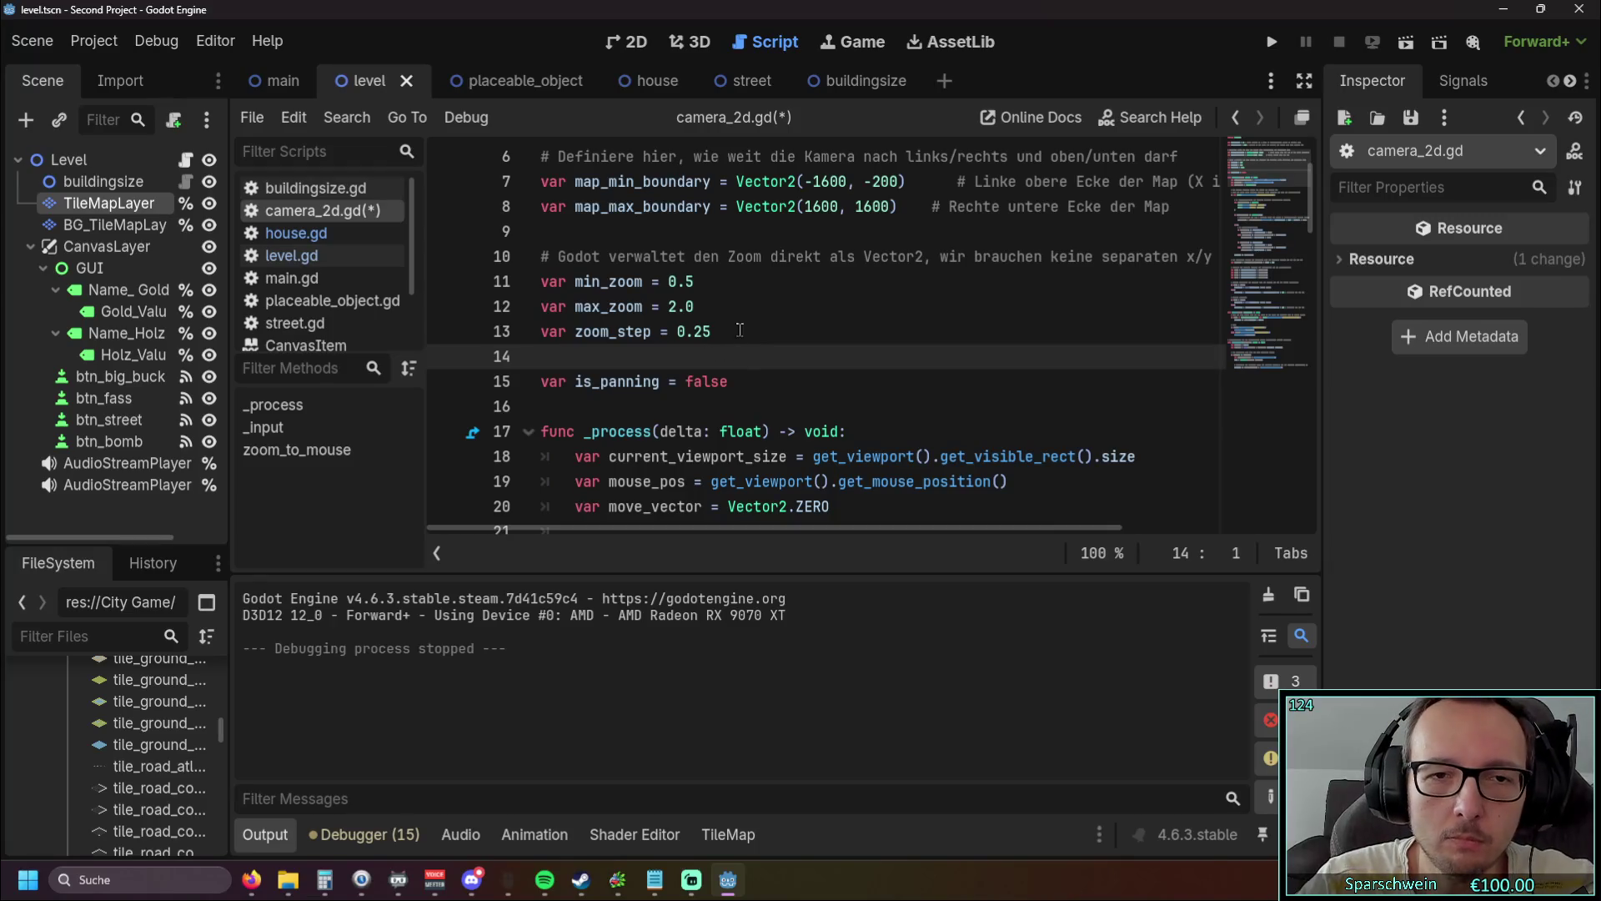
Step: Comment max_zoom as '#maximale zoom-in' and min_zoom as '#maximale zoom-out'
click(730, 307)
key(Tab)
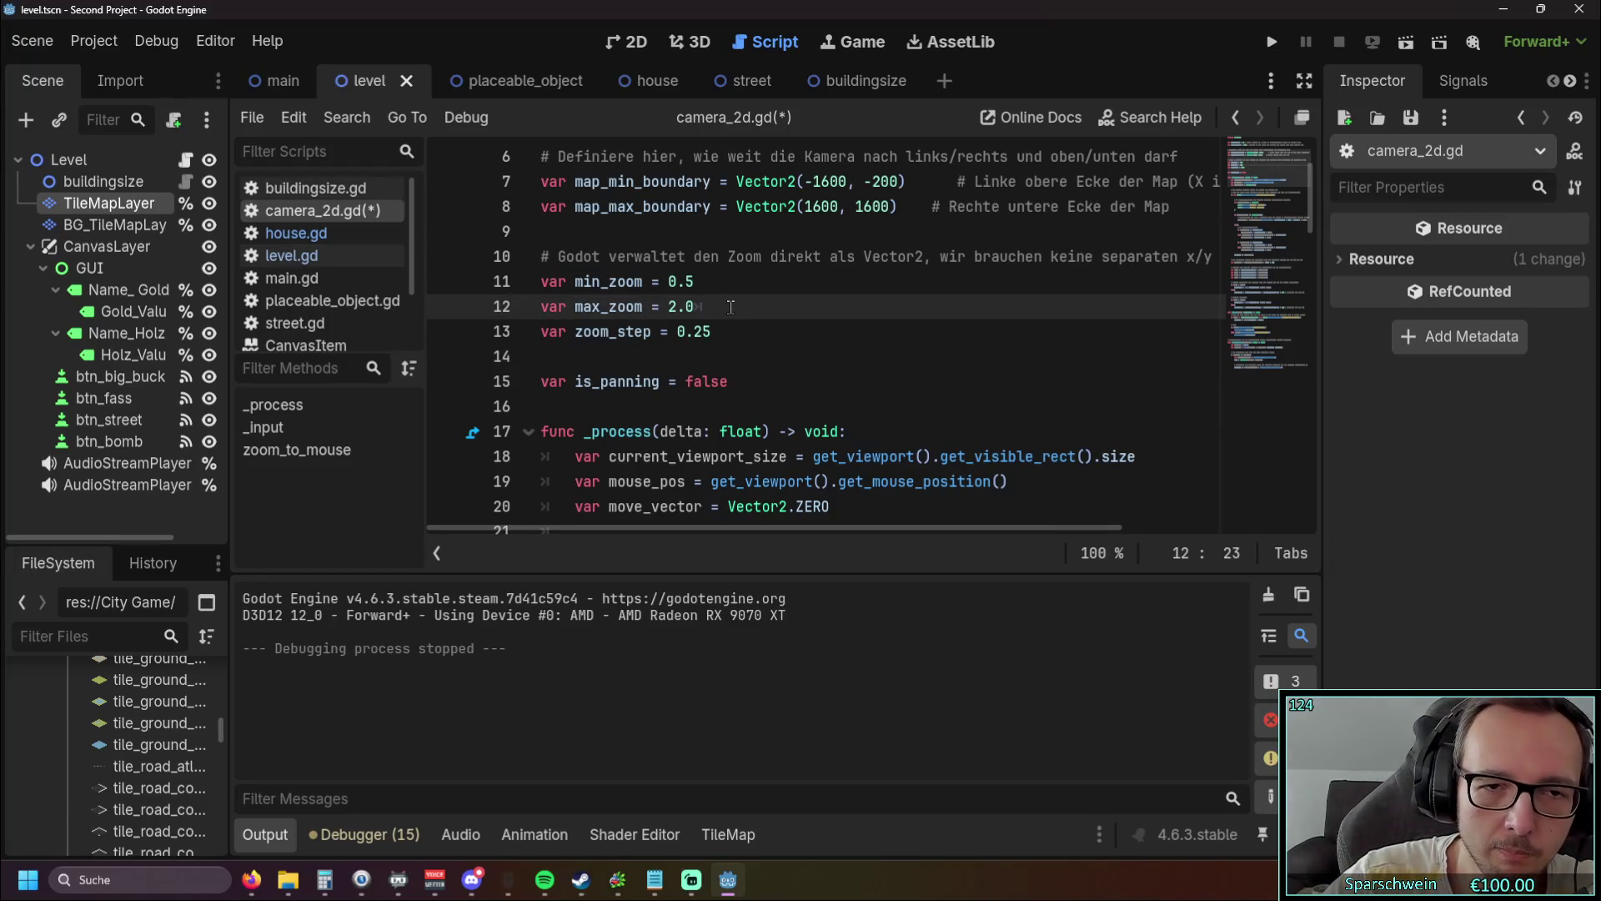
text(#)
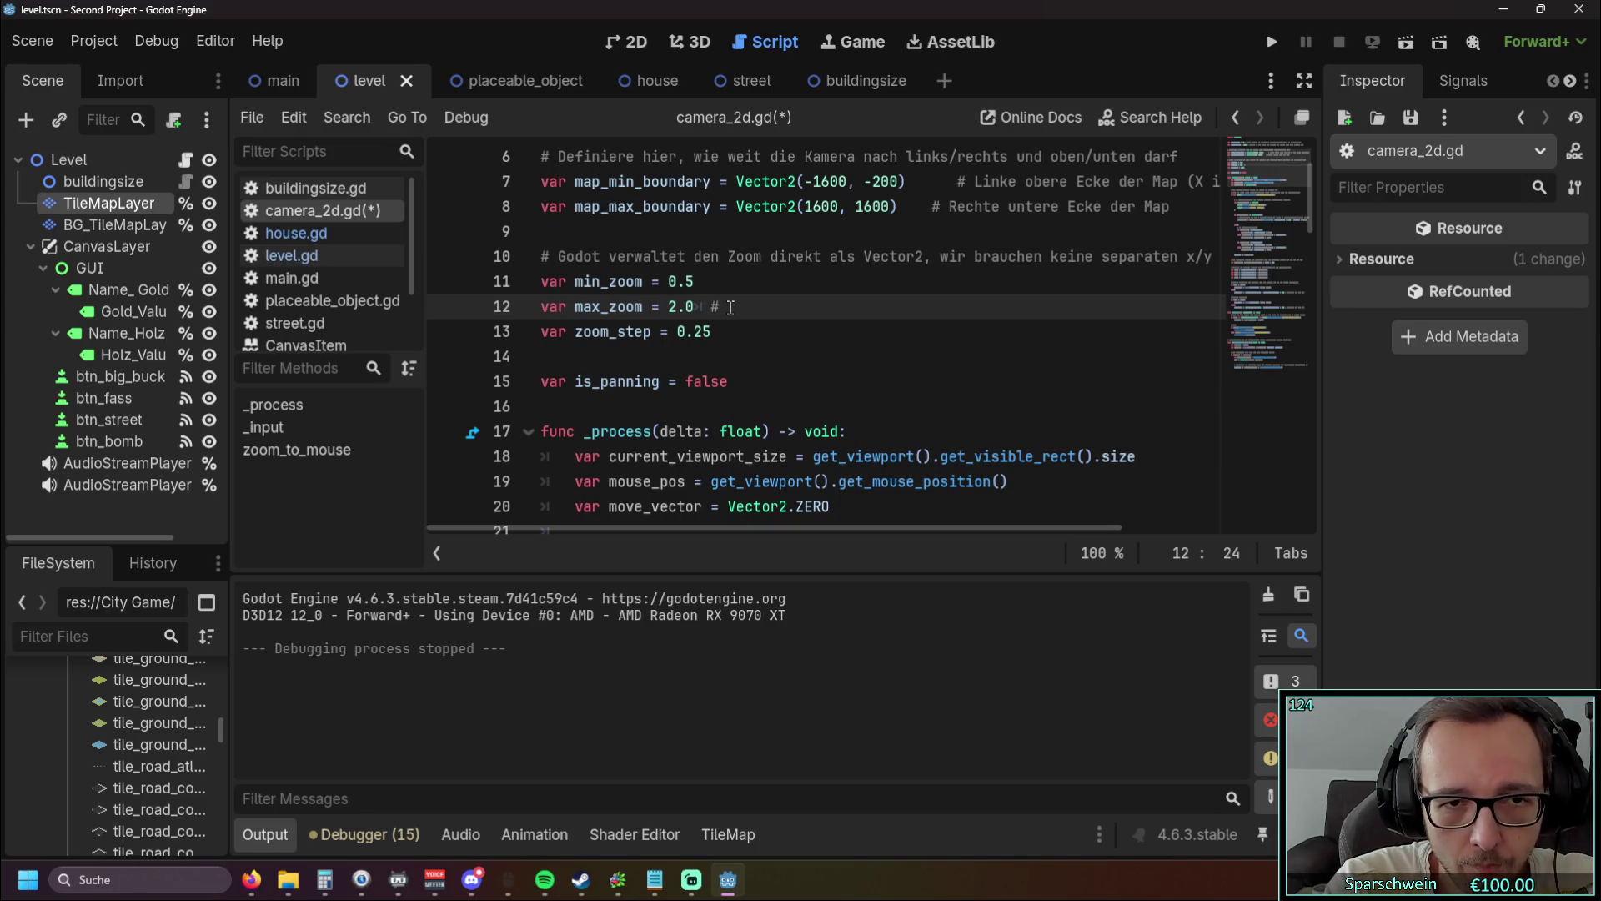
text(maxim)
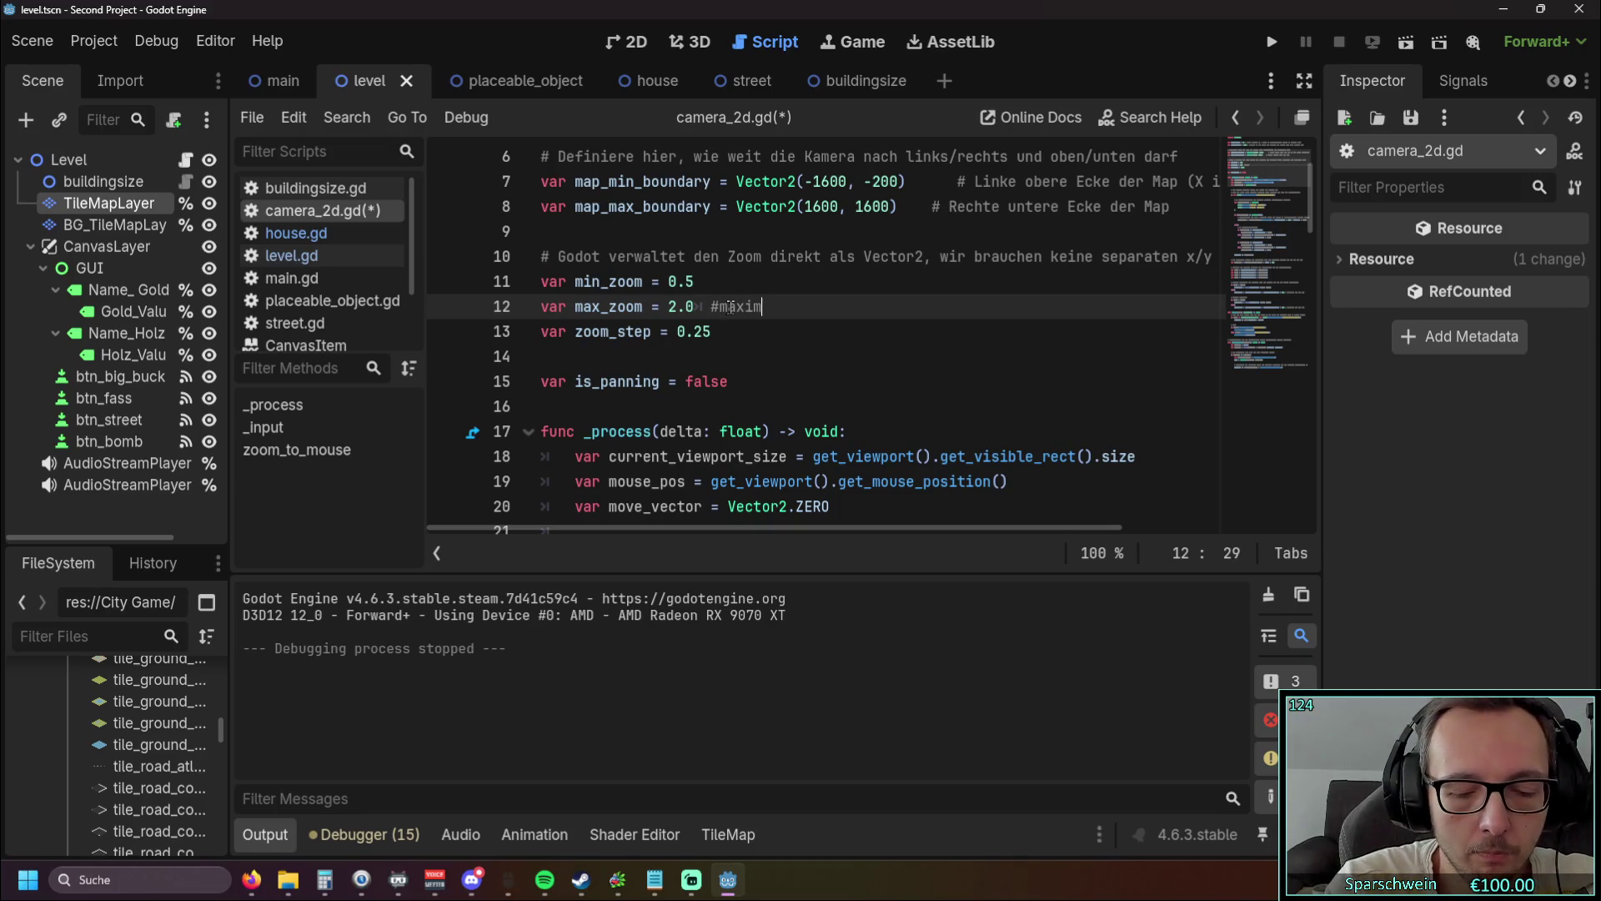
text(ale zoom-in)
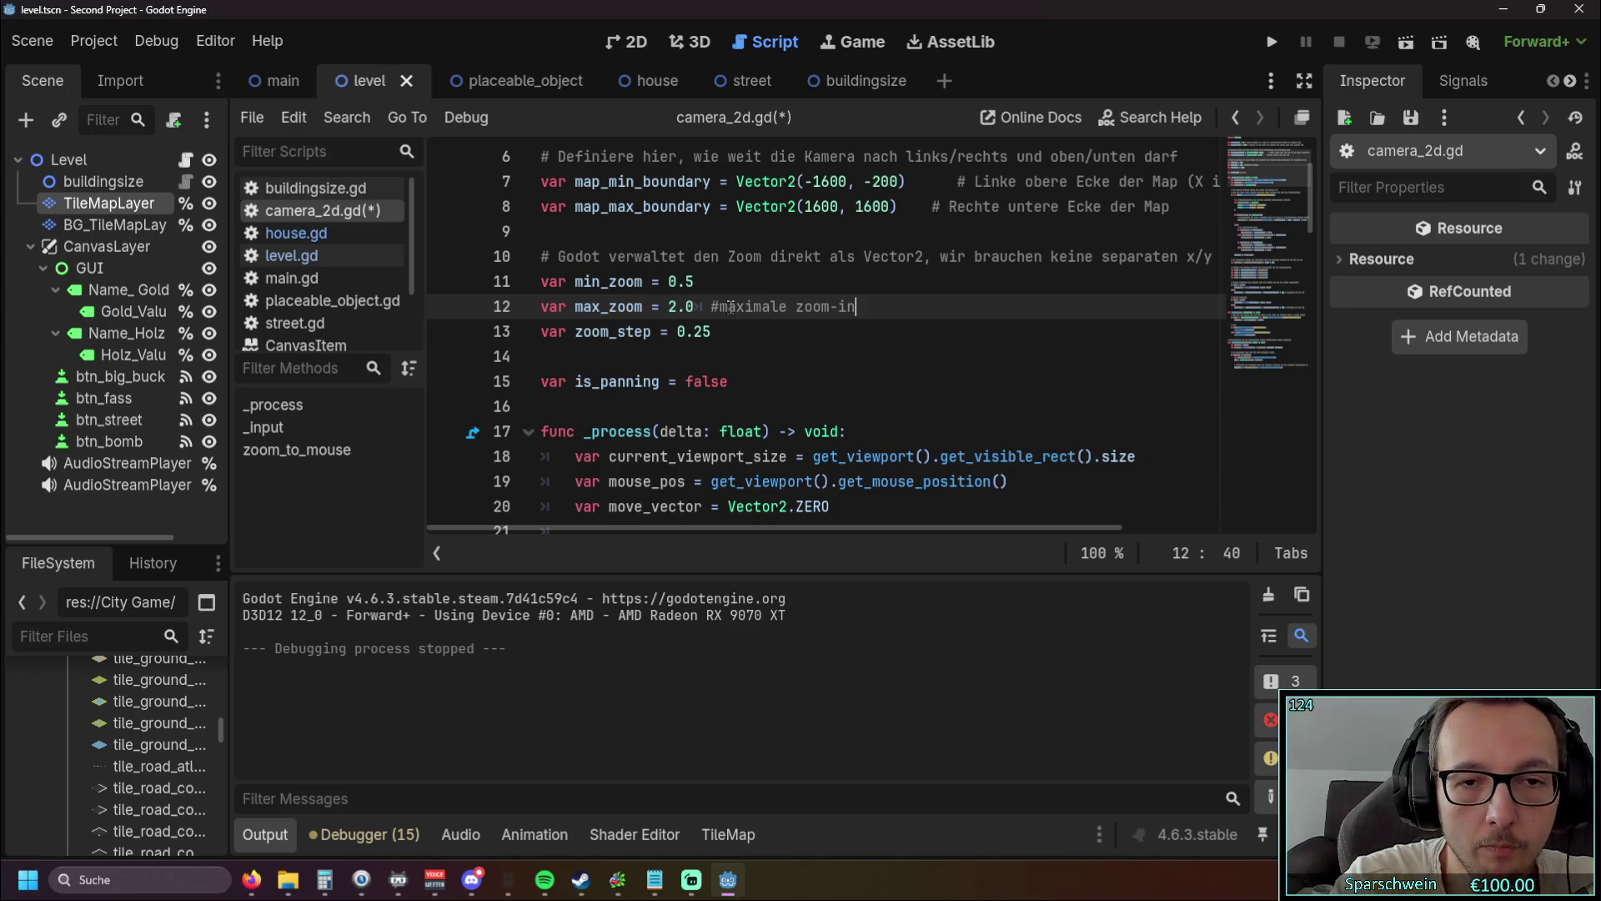
click(747, 279)
key(Tab)
text(#maximale z)
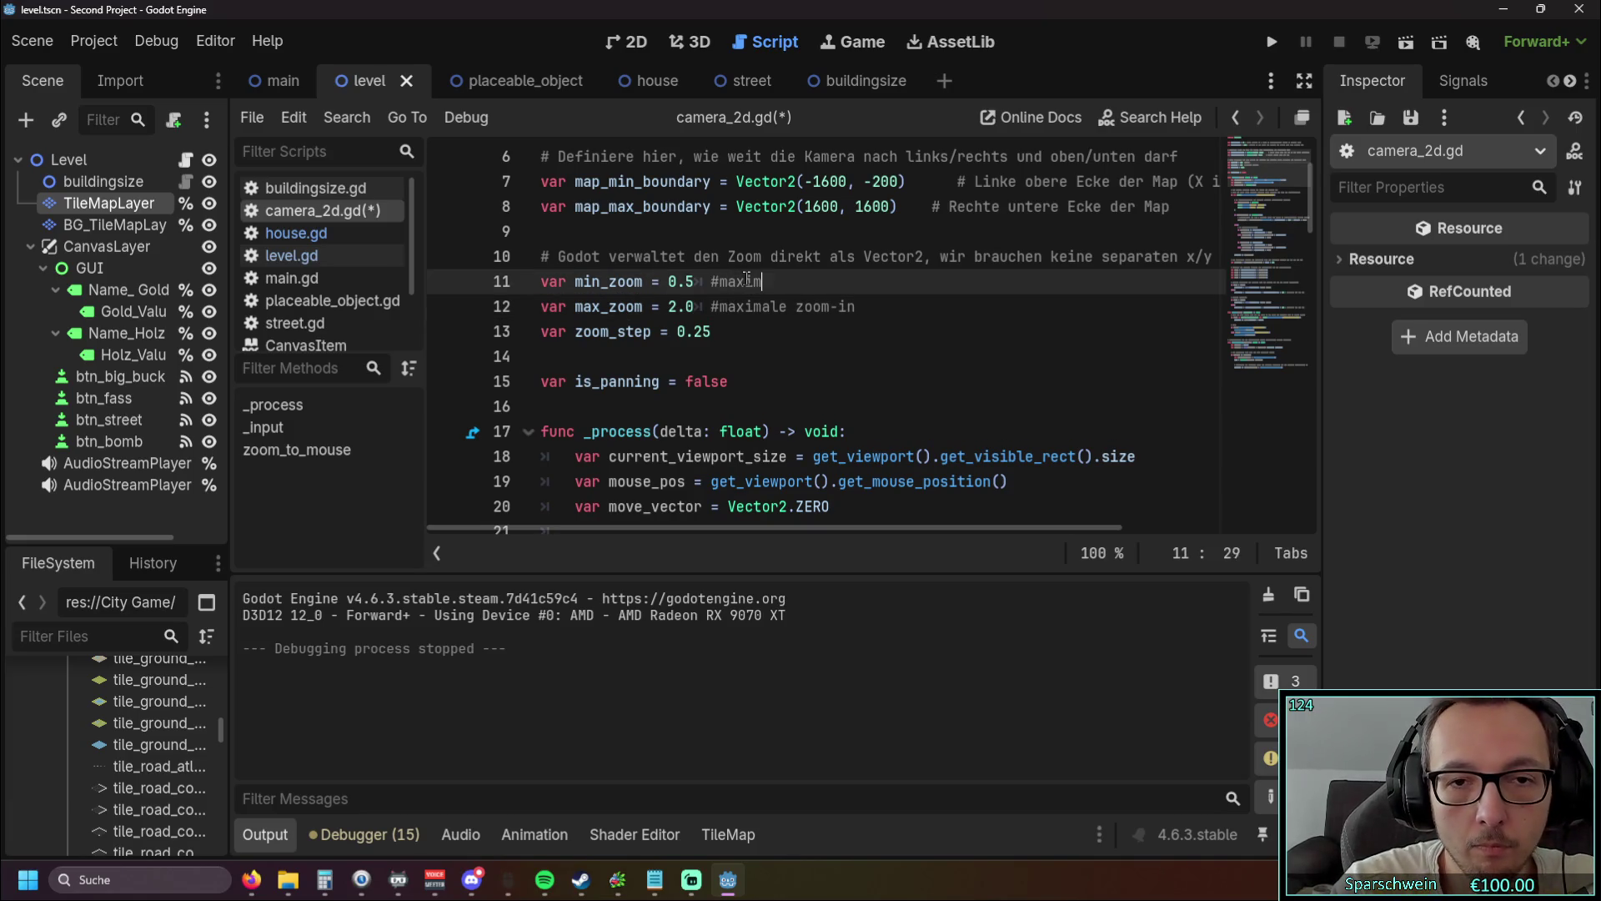
text(oom)
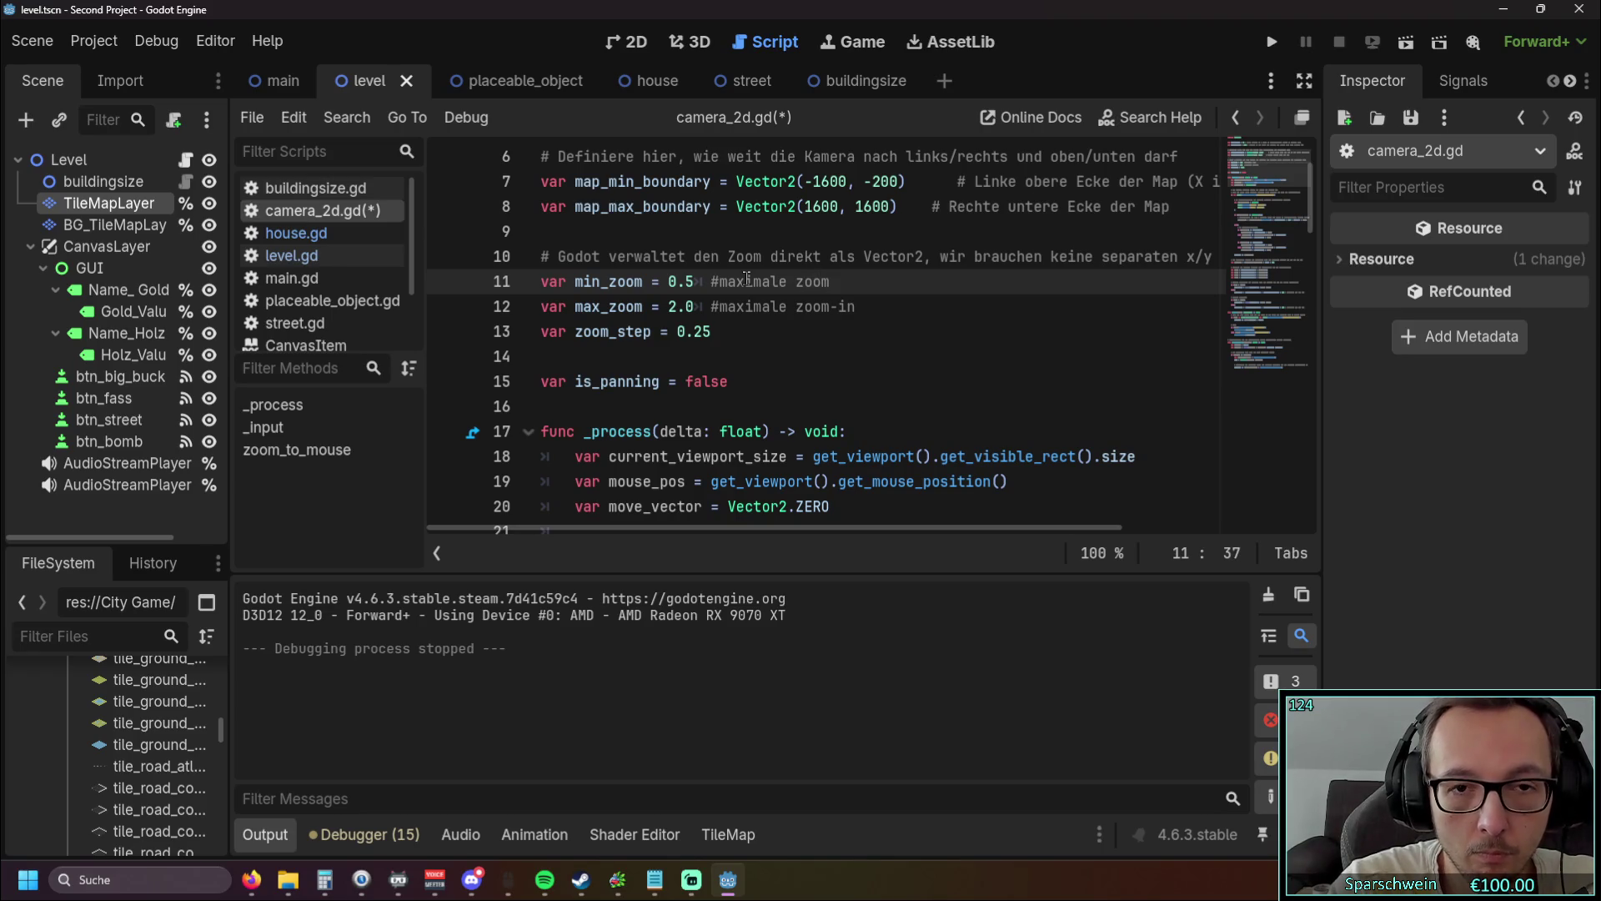
text(-out)
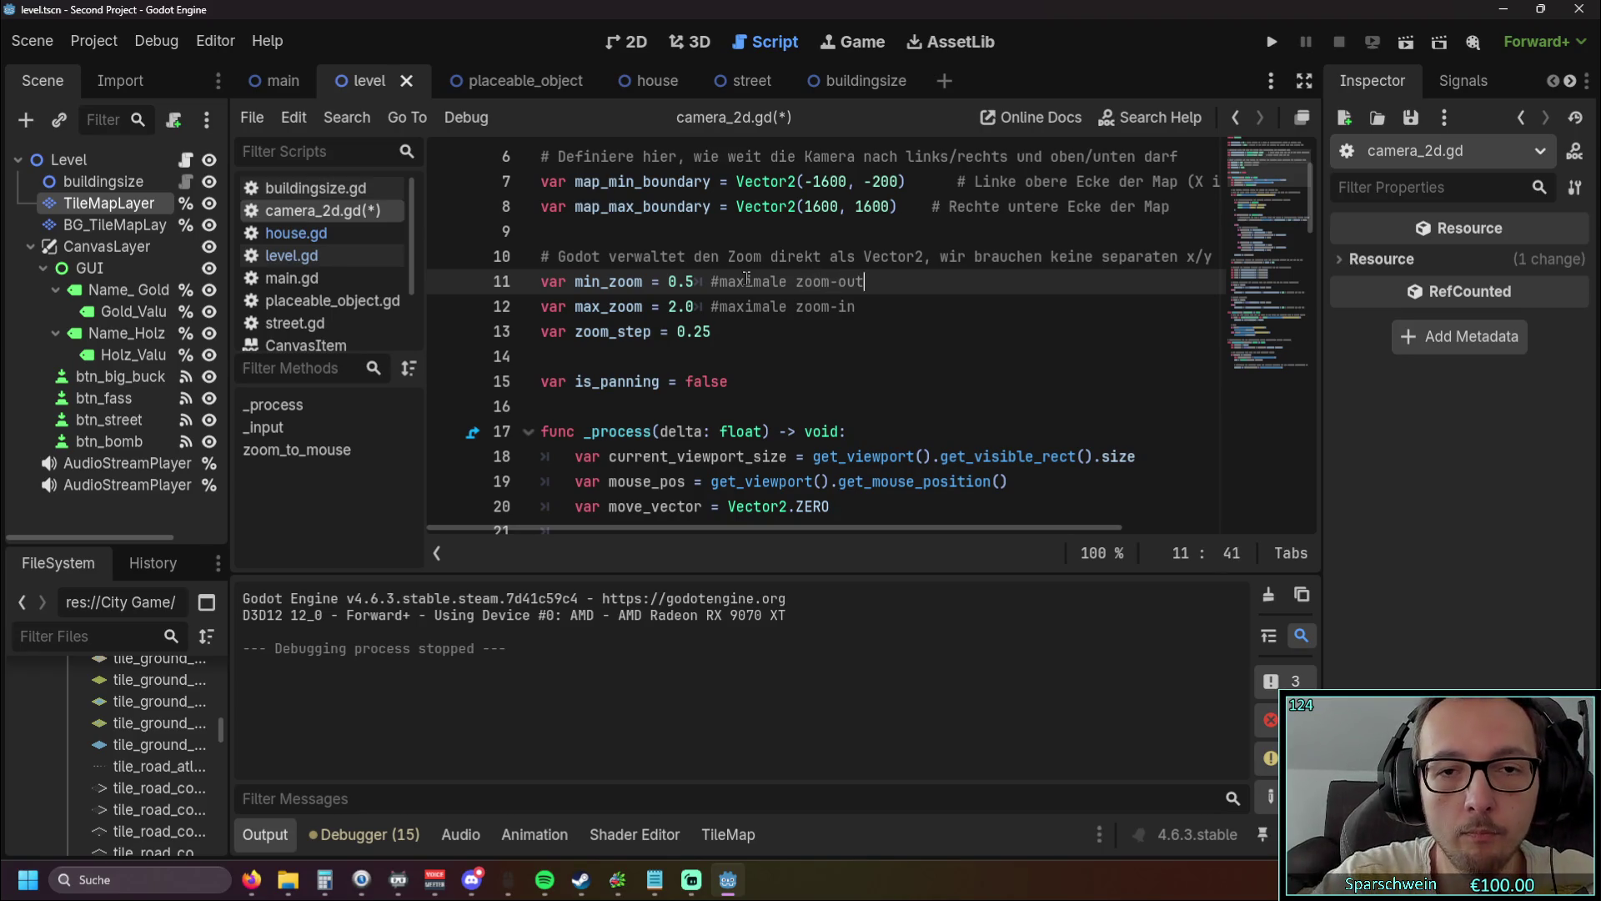
Step: Look over the commented zoom settings in camera_2d.gd
click(852, 336)
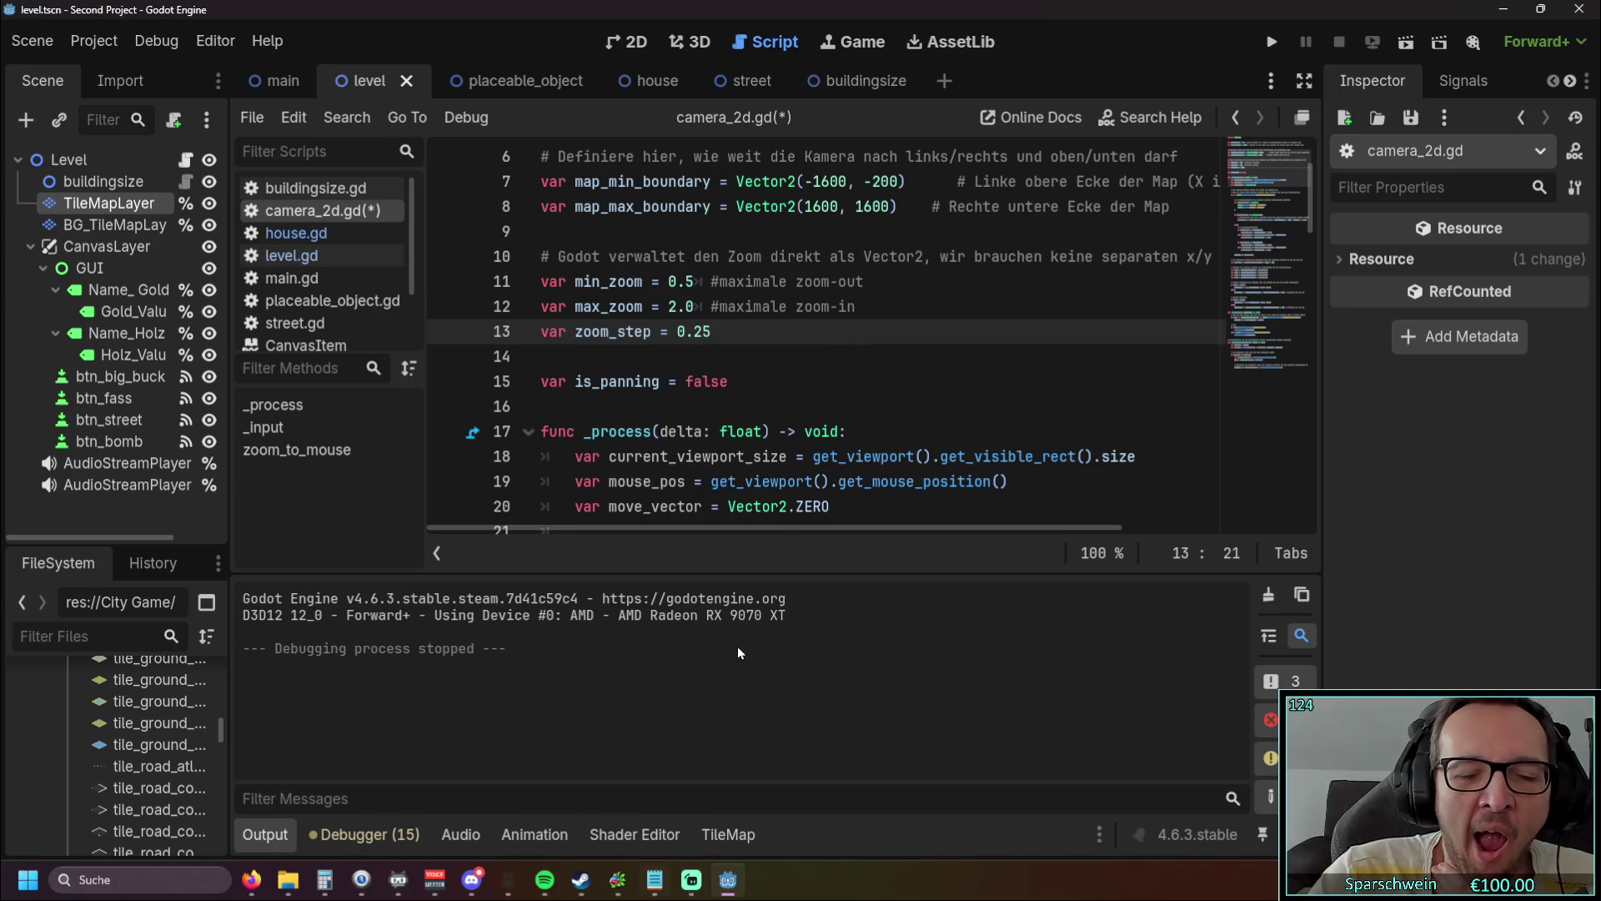
click(903, 426)
scroll(858, 355, up, 2)
scroll(855, 351, down, 8)
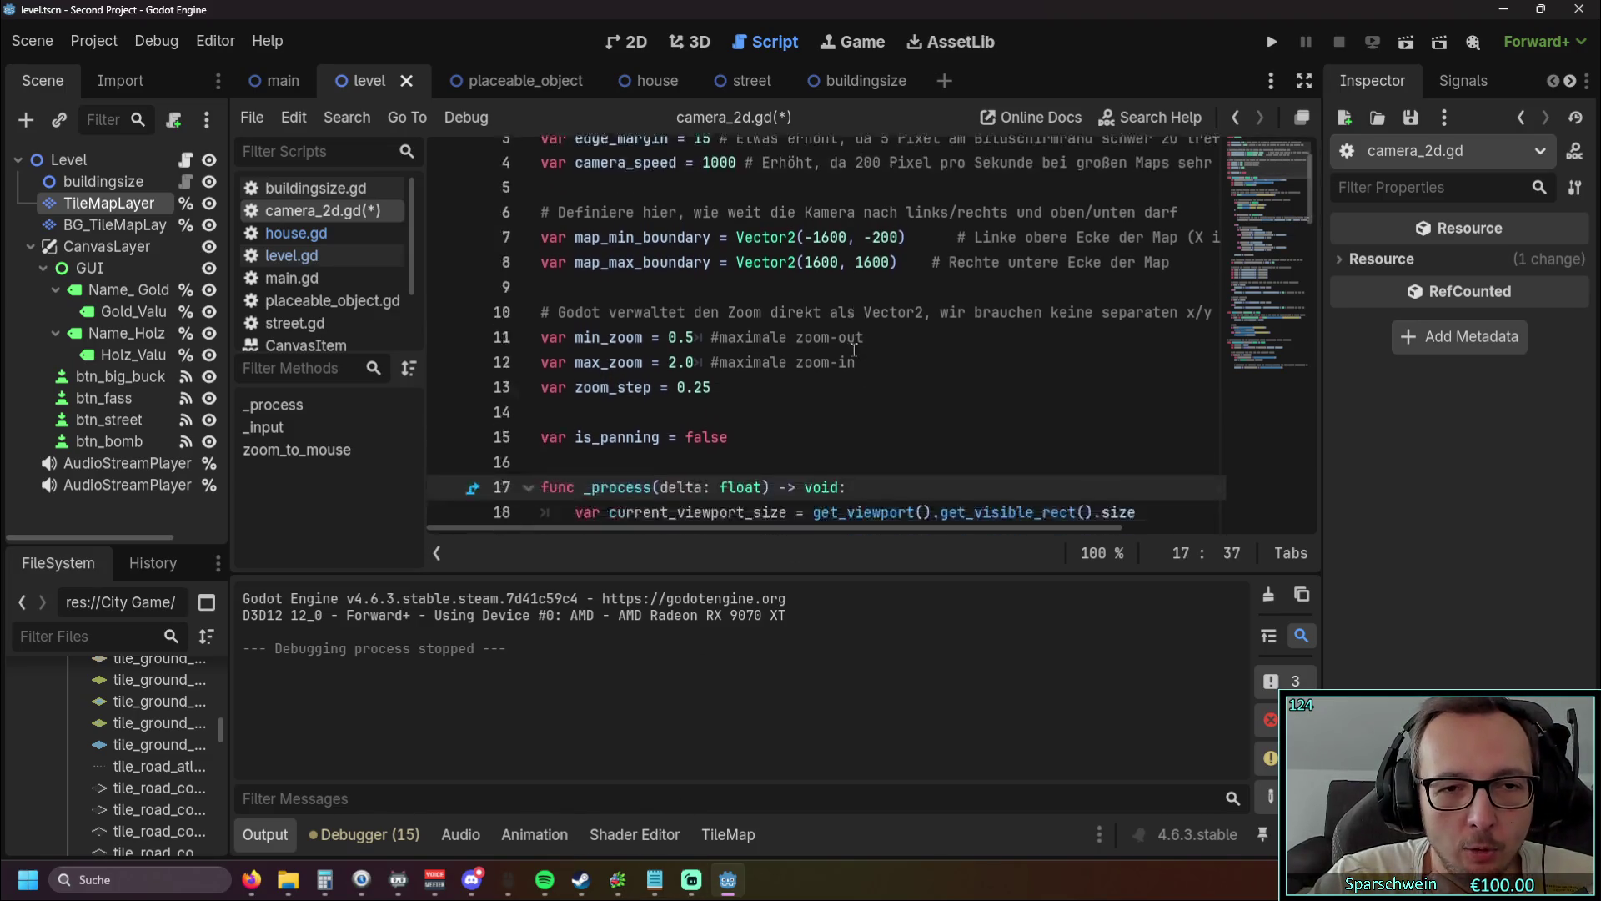
scroll(855, 350, up, 8)
Step: Run the game, pan the map, and place two red houses
click(1272, 41)
key(Up)
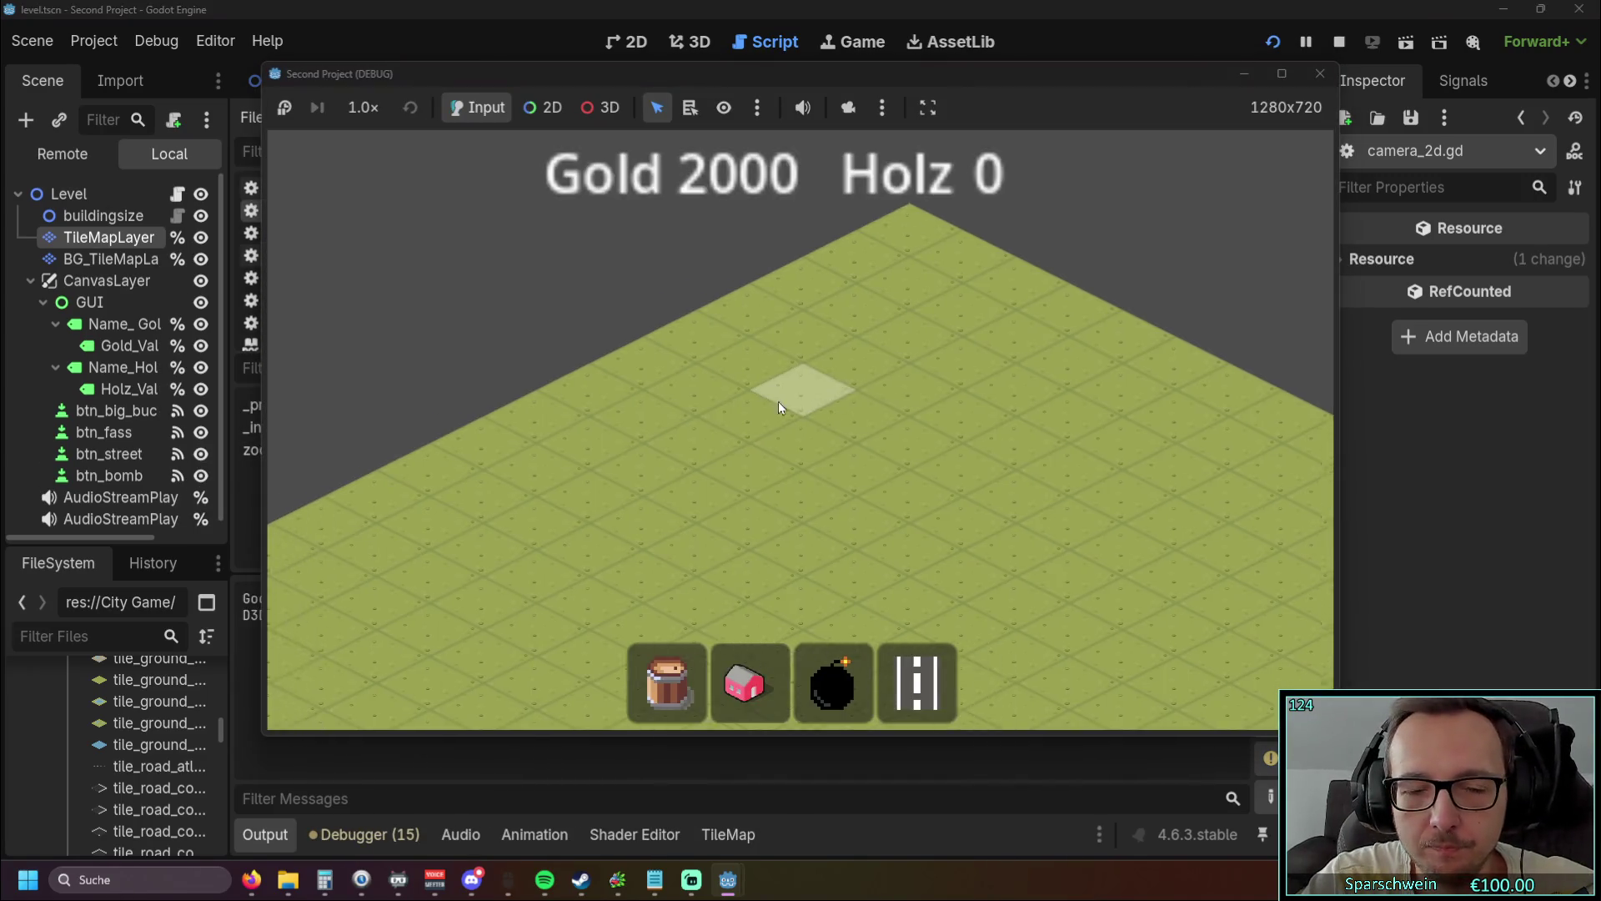
key(Down)
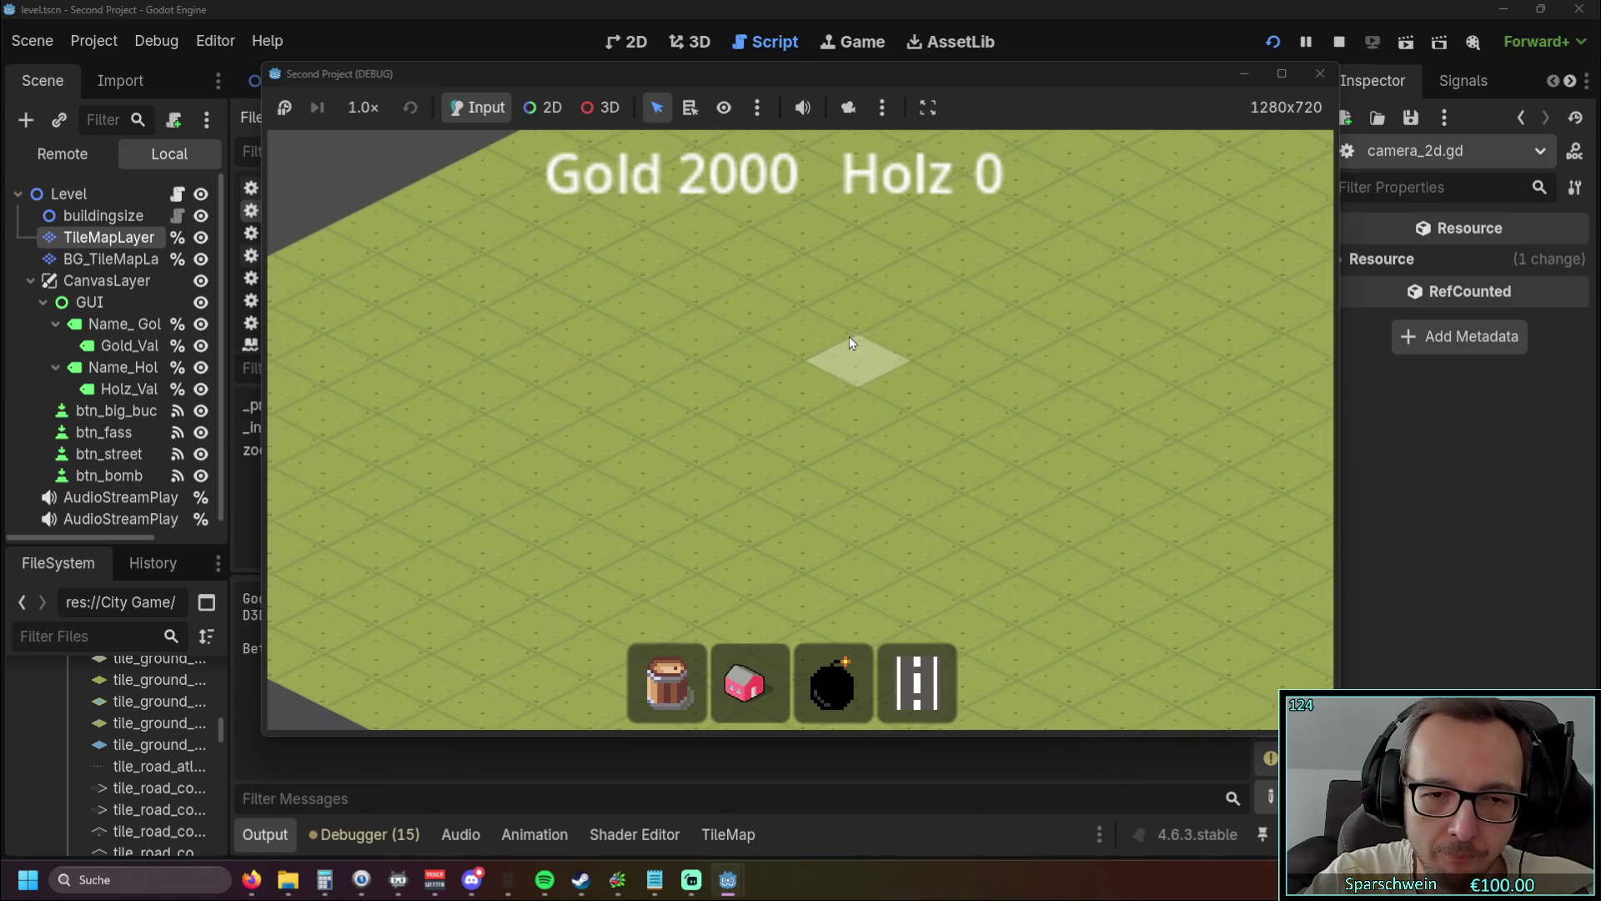
click(734, 689)
click(749, 482)
click(772, 484)
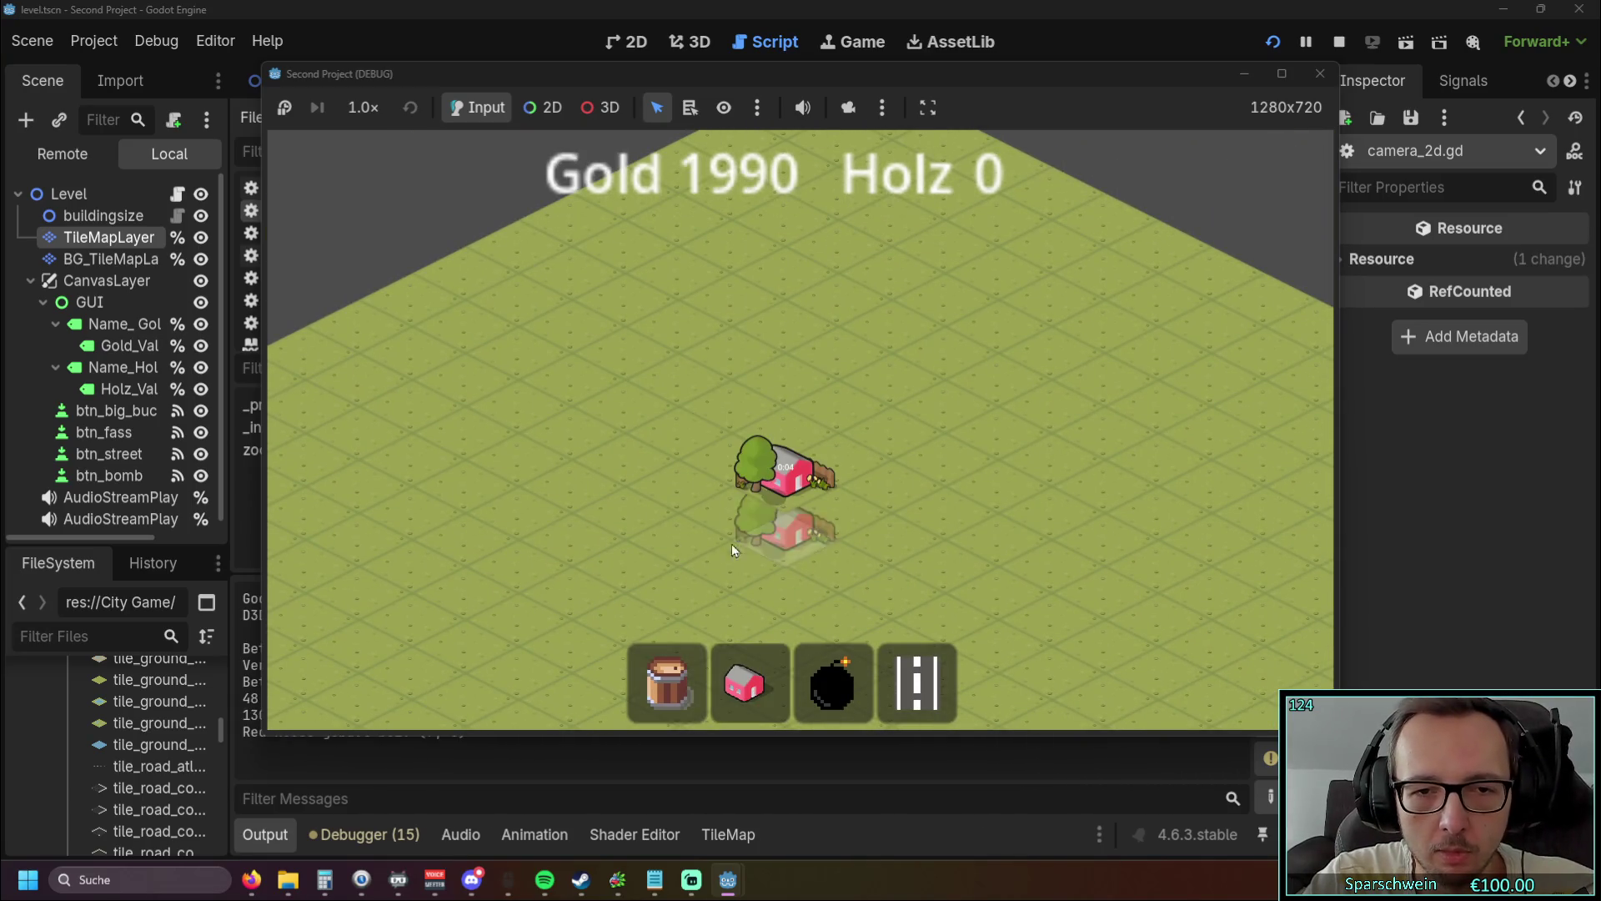
Step: Demolish the house at (7, 8) and the other house, zoom out, then close the game for the Notepad notes
click(744, 684)
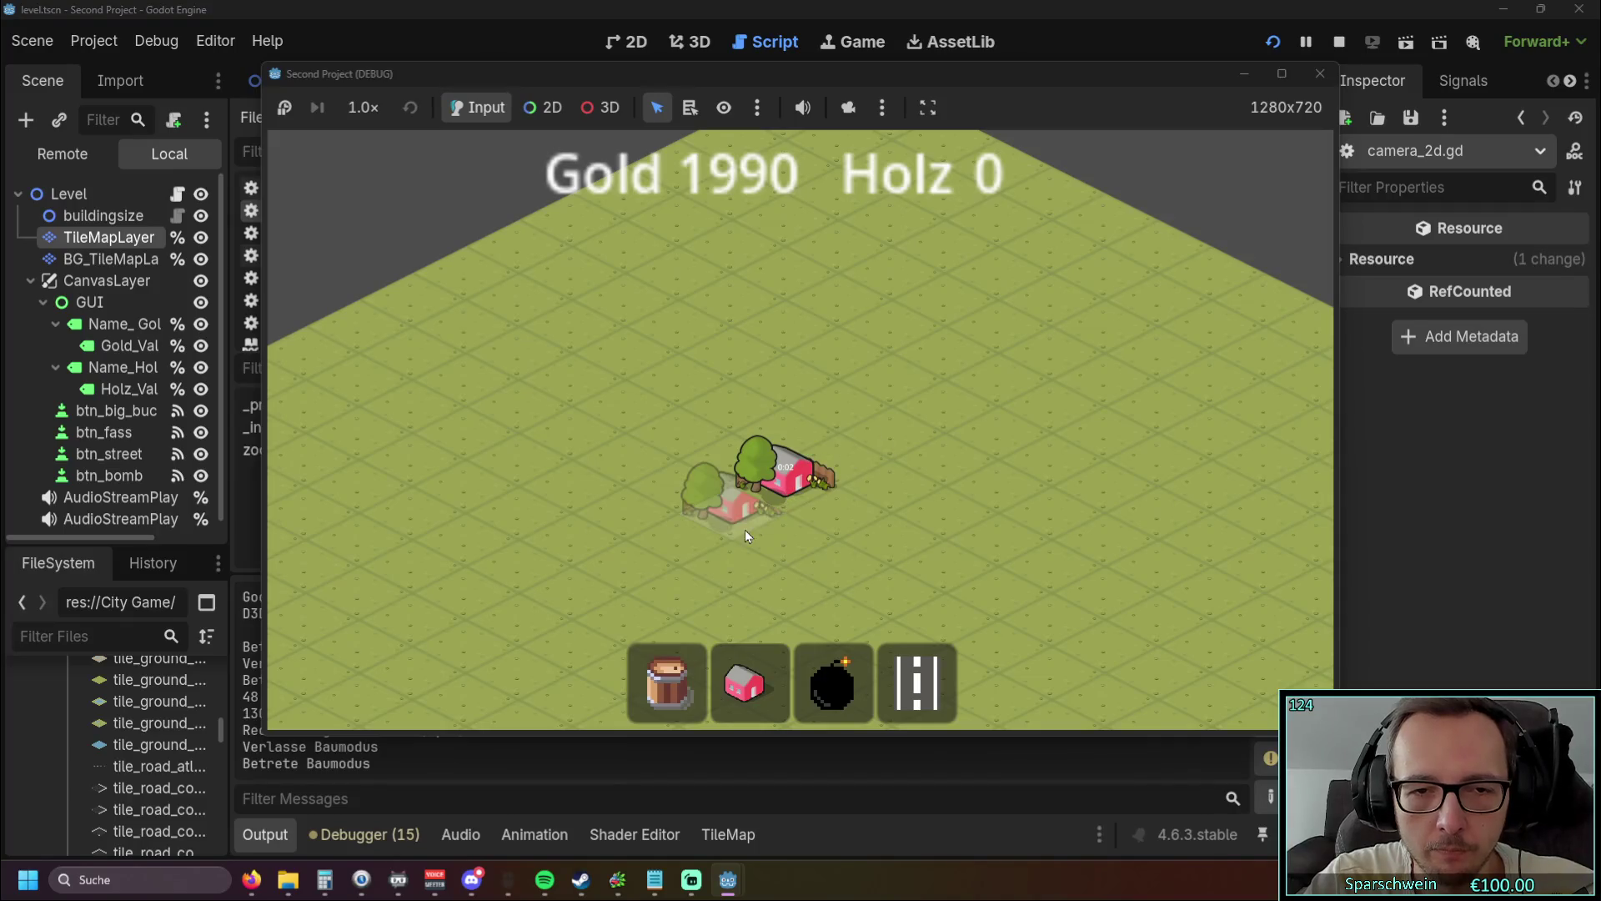
right_click(794, 484)
drag(794, 483, 891, 429)
right_click(891, 429)
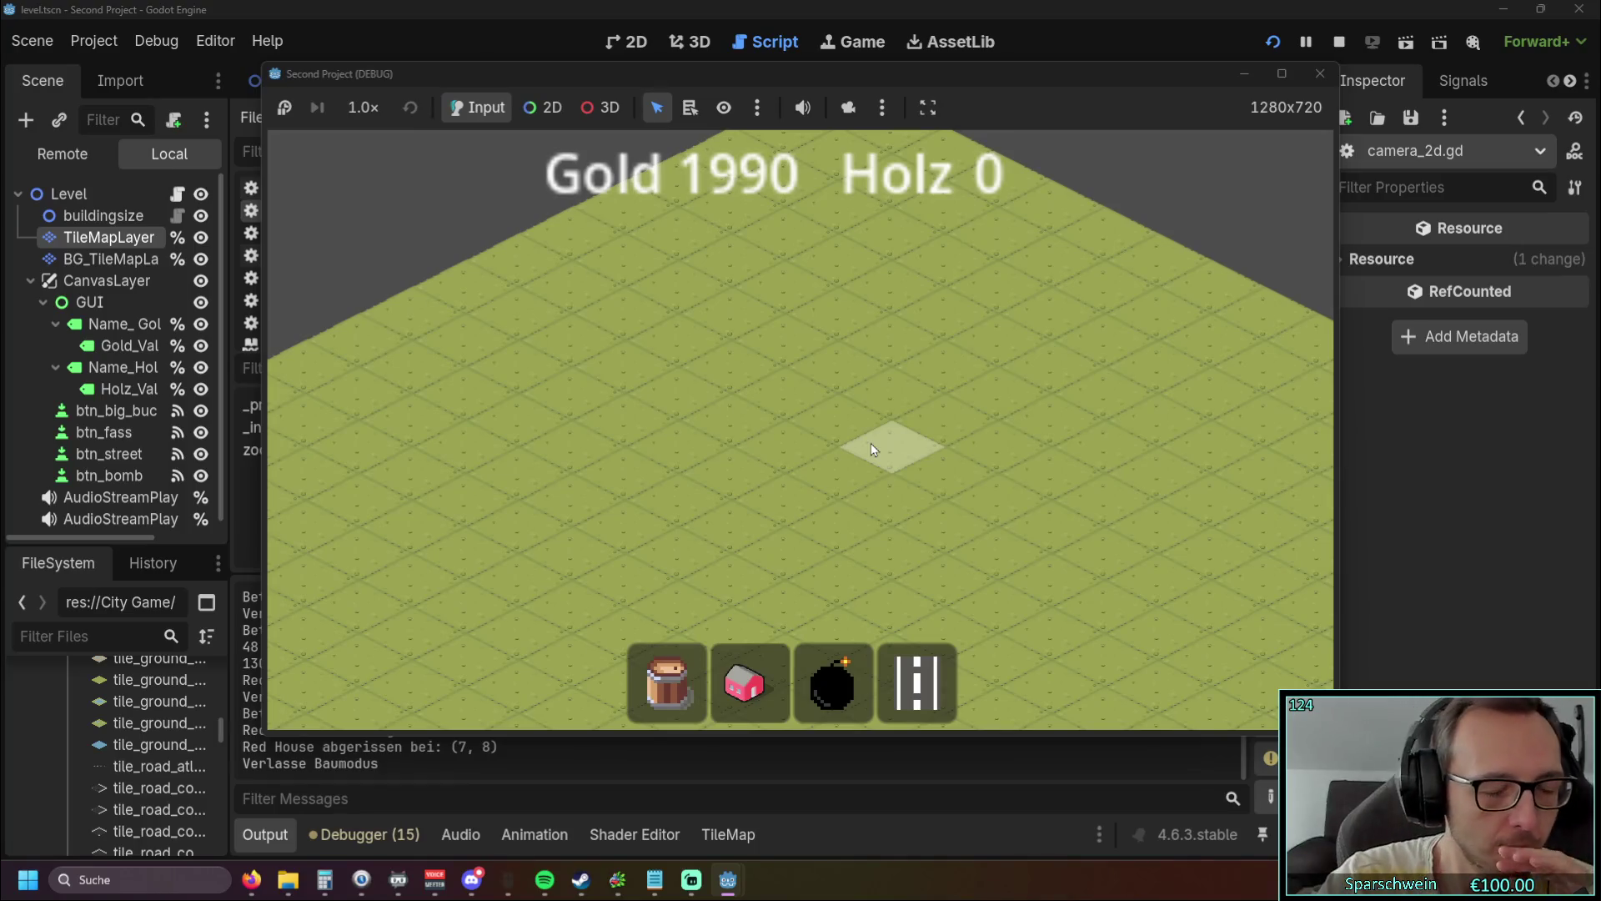
scroll(914, 425, down, 3)
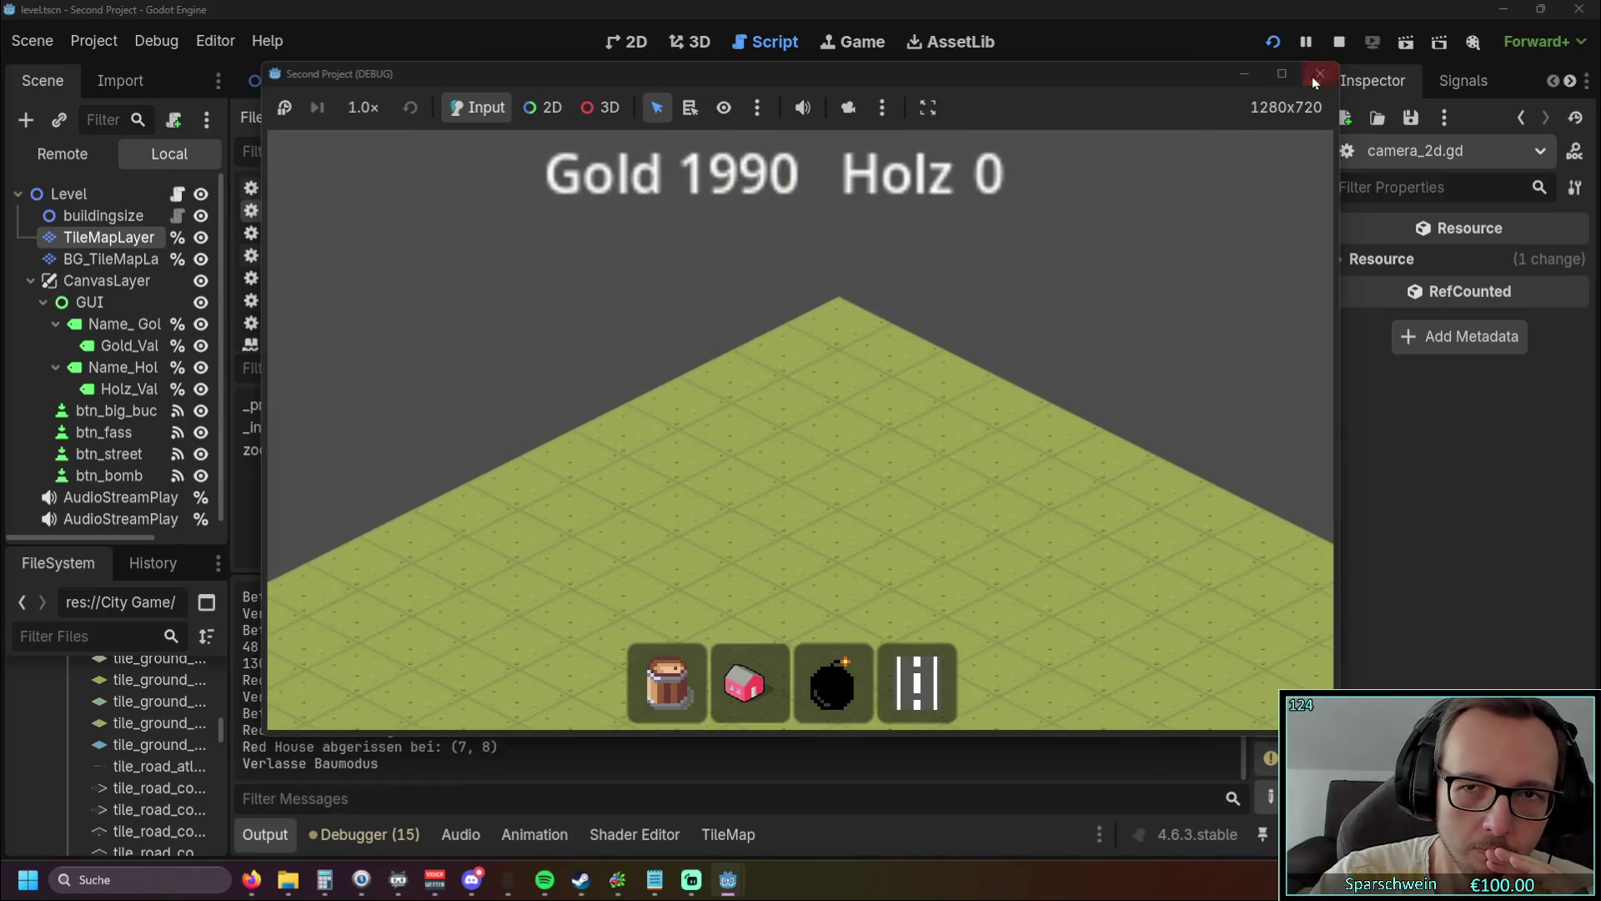
click(1314, 75)
click(655, 879)
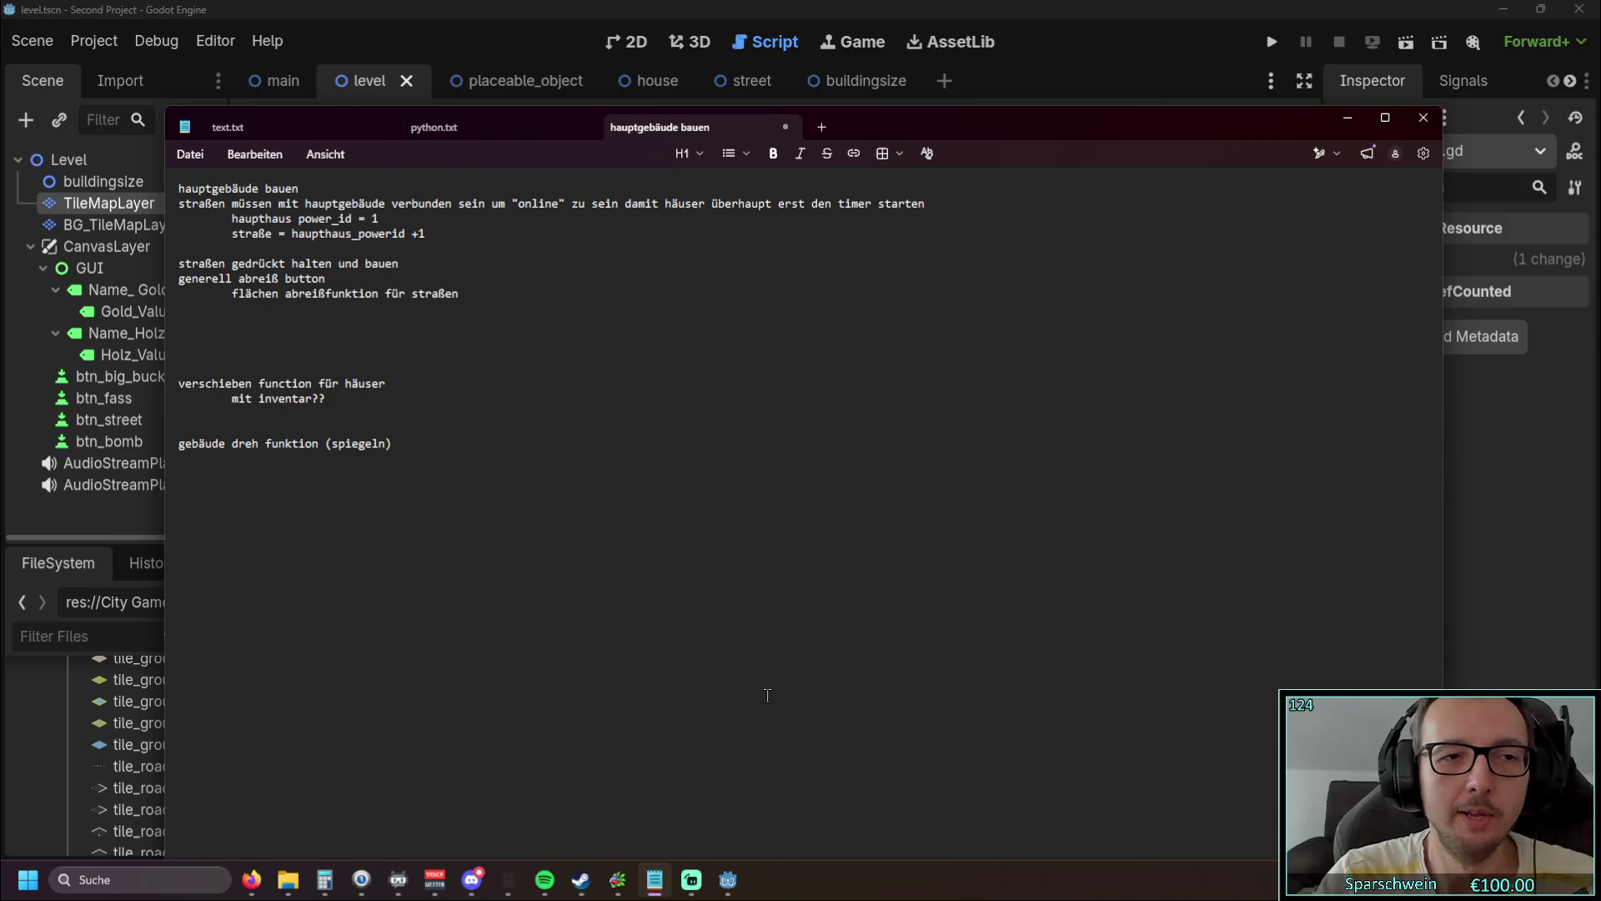
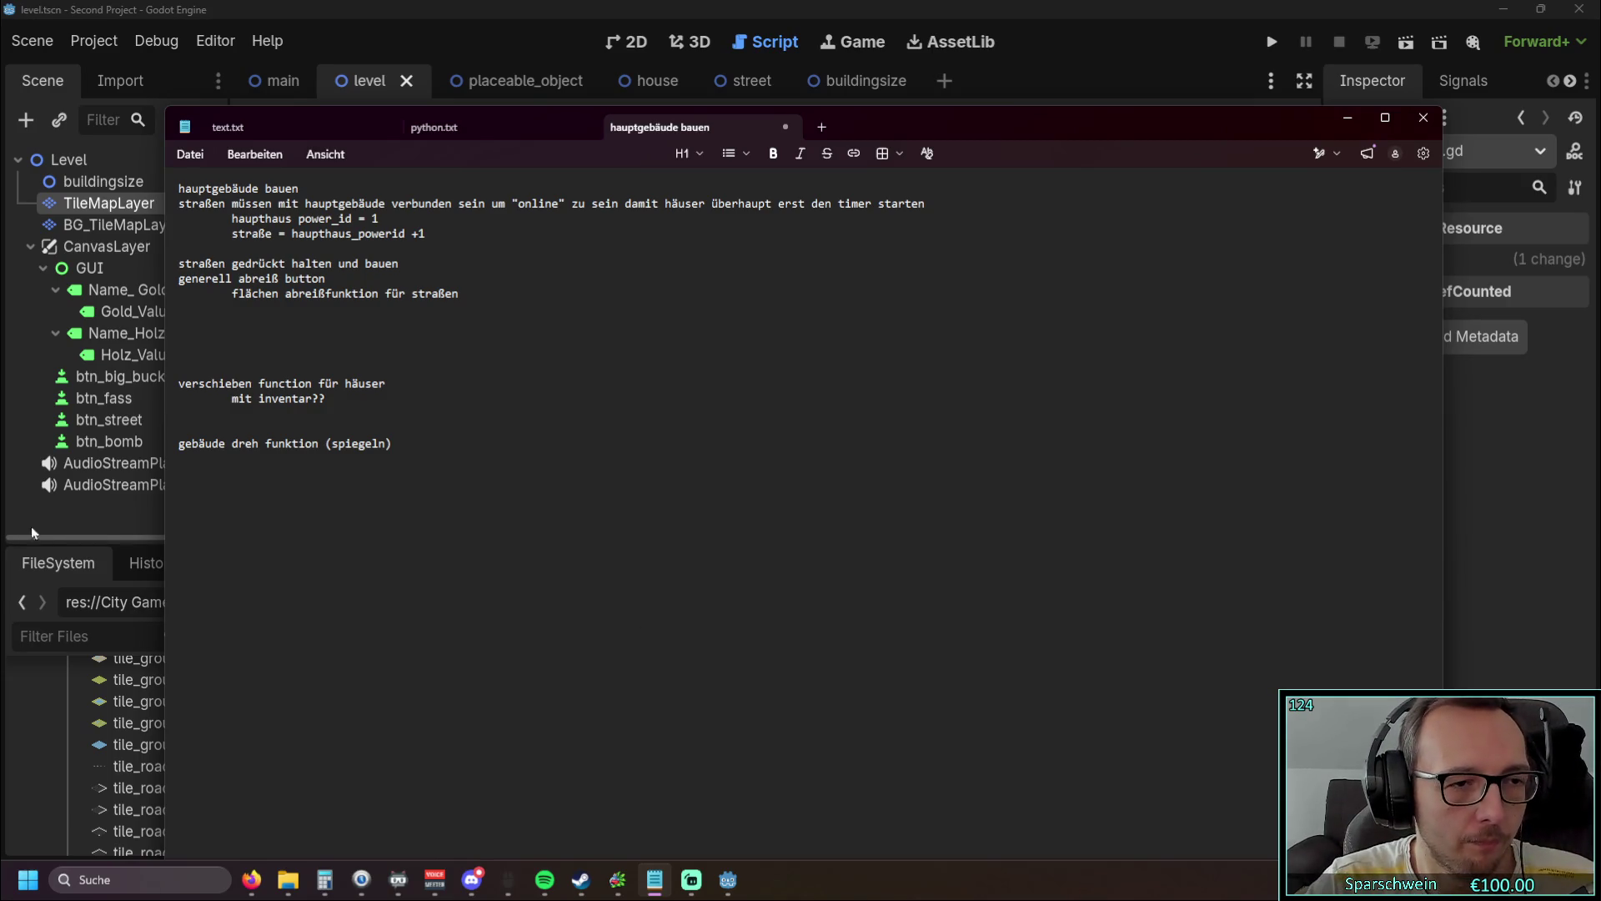
Step: Bring the Godot editor showing camera_2d.gd back in front of the Notepad notes
click(52, 512)
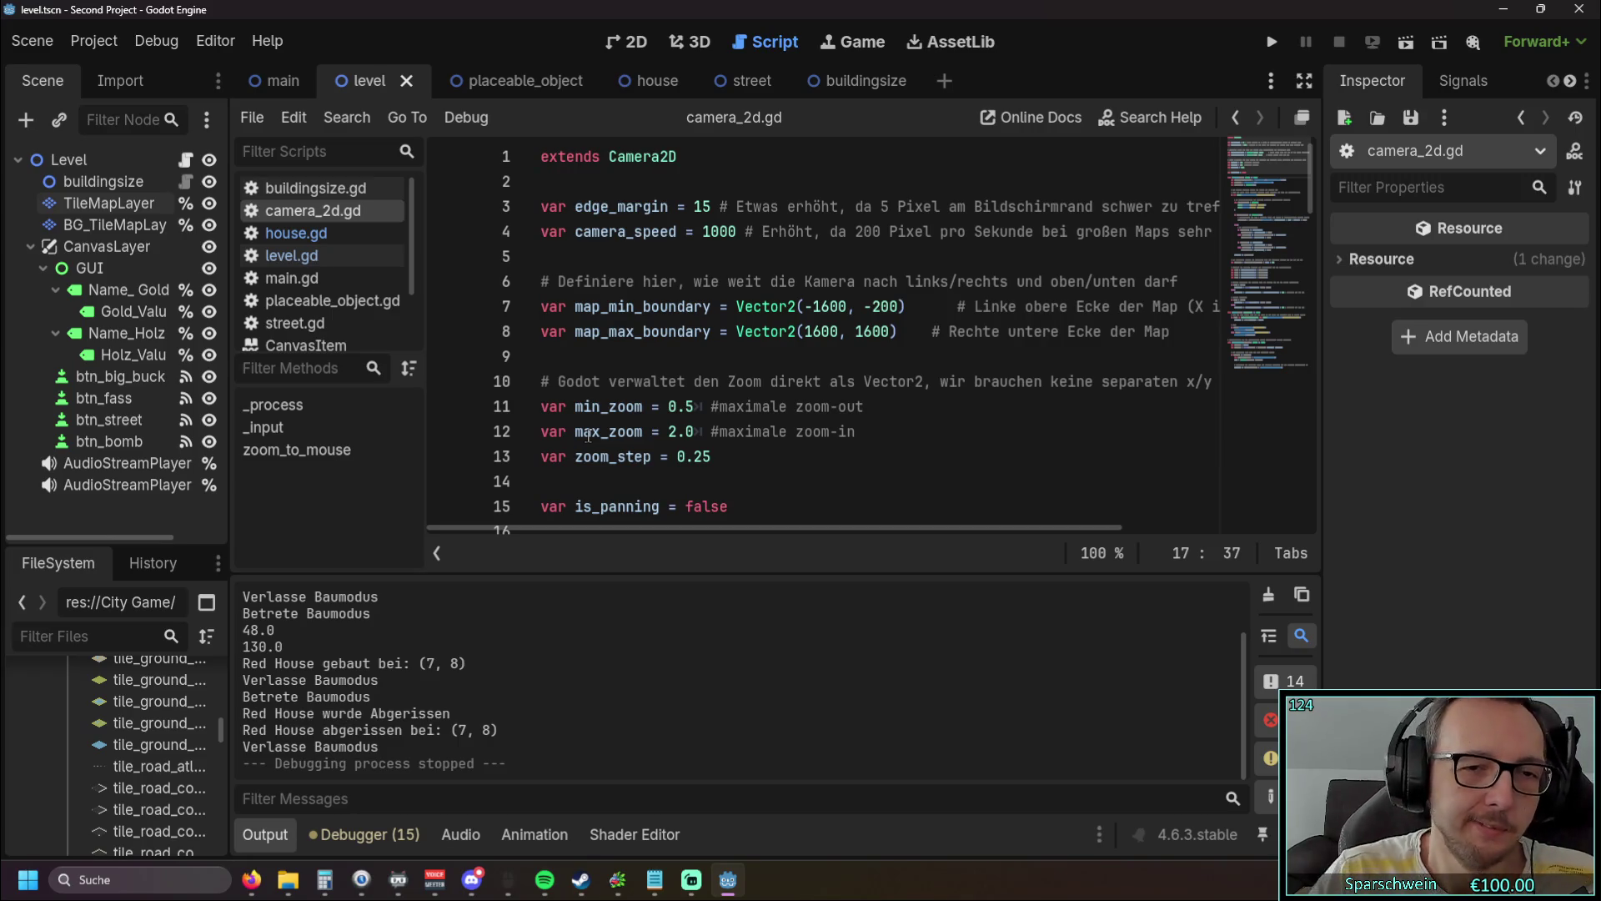
Step: Collapse the Output log and narrow the Scene dock, then flip to the house scene and back to level
scroll(668, 651, up, 2)
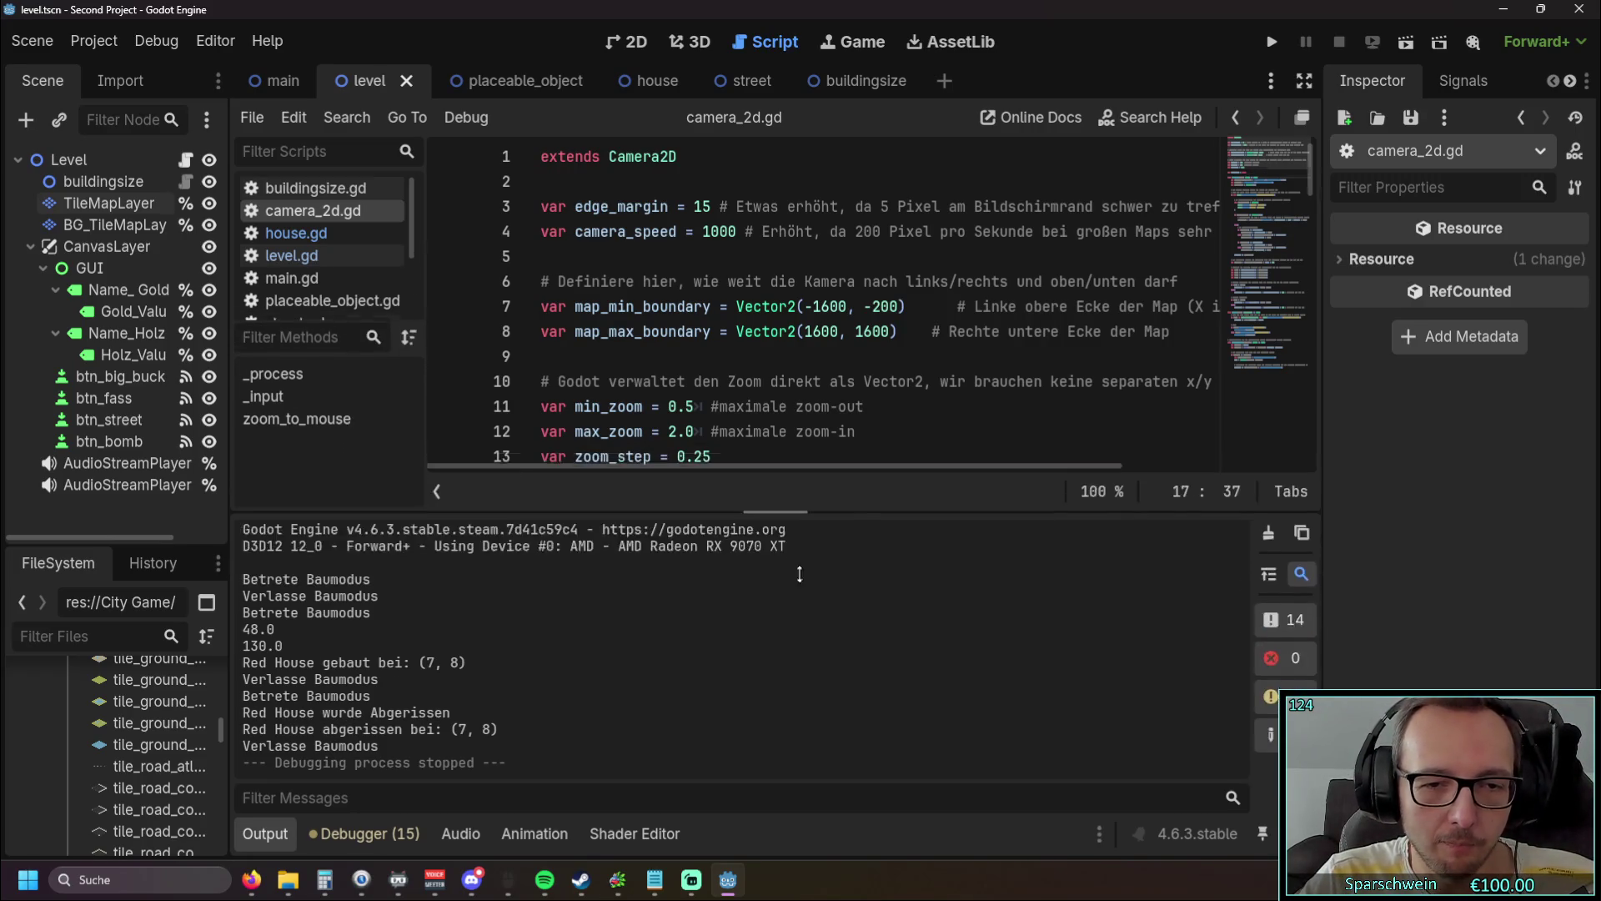
scroll(714, 658, down, 2)
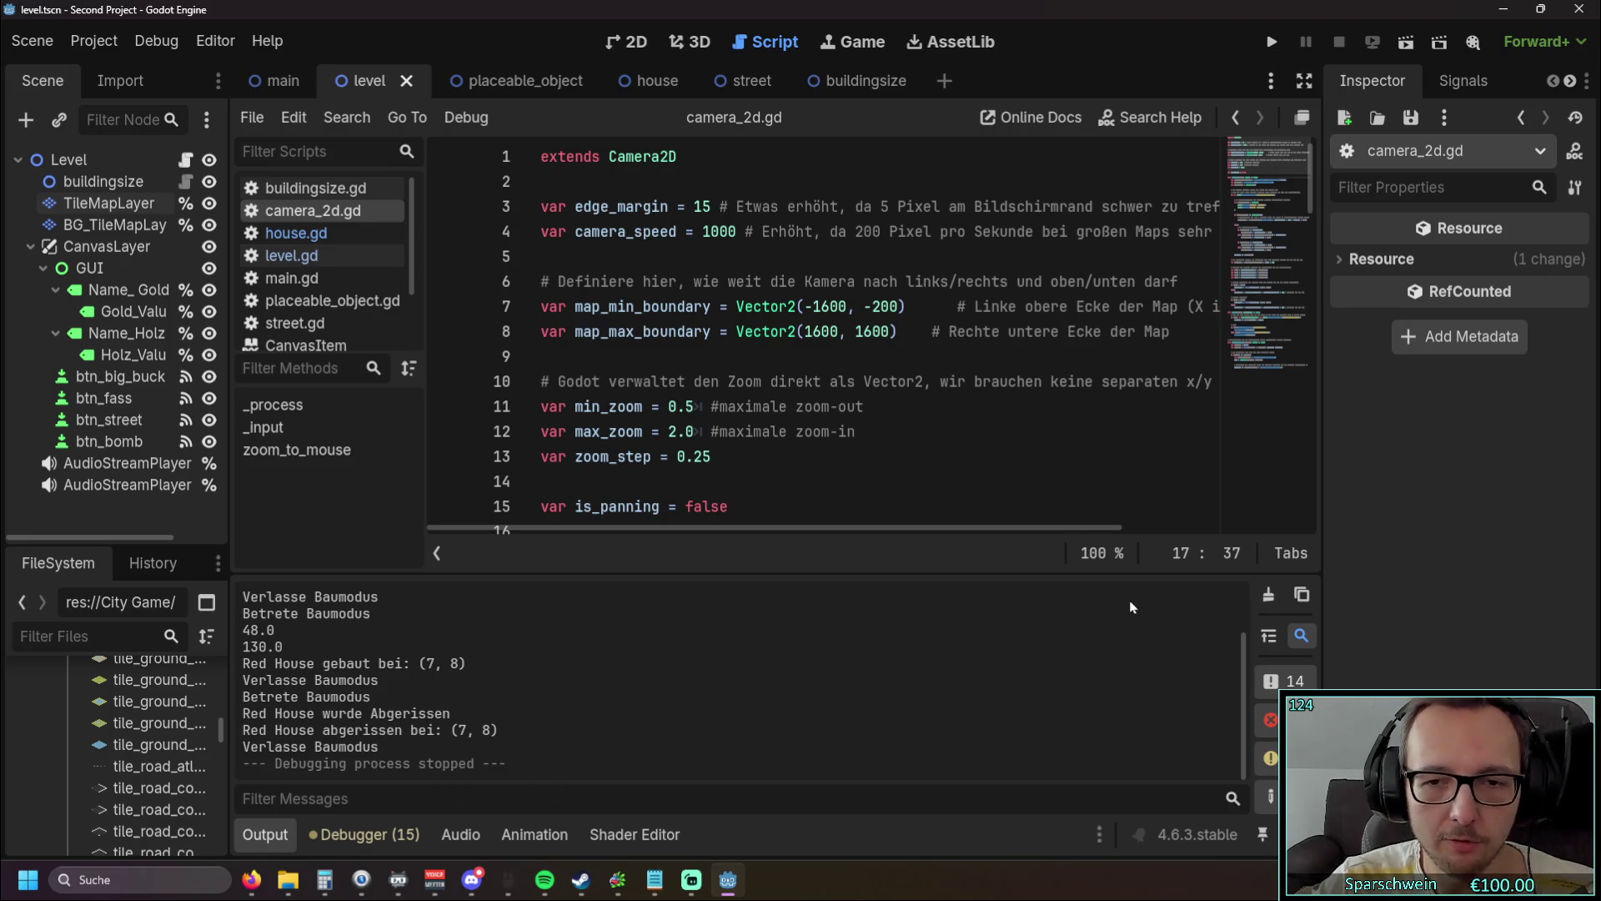
mouse_move(843, 582)
mouse_down()
mouse_move(792, 442)
mouse_move(739, 564)
mouse_up()
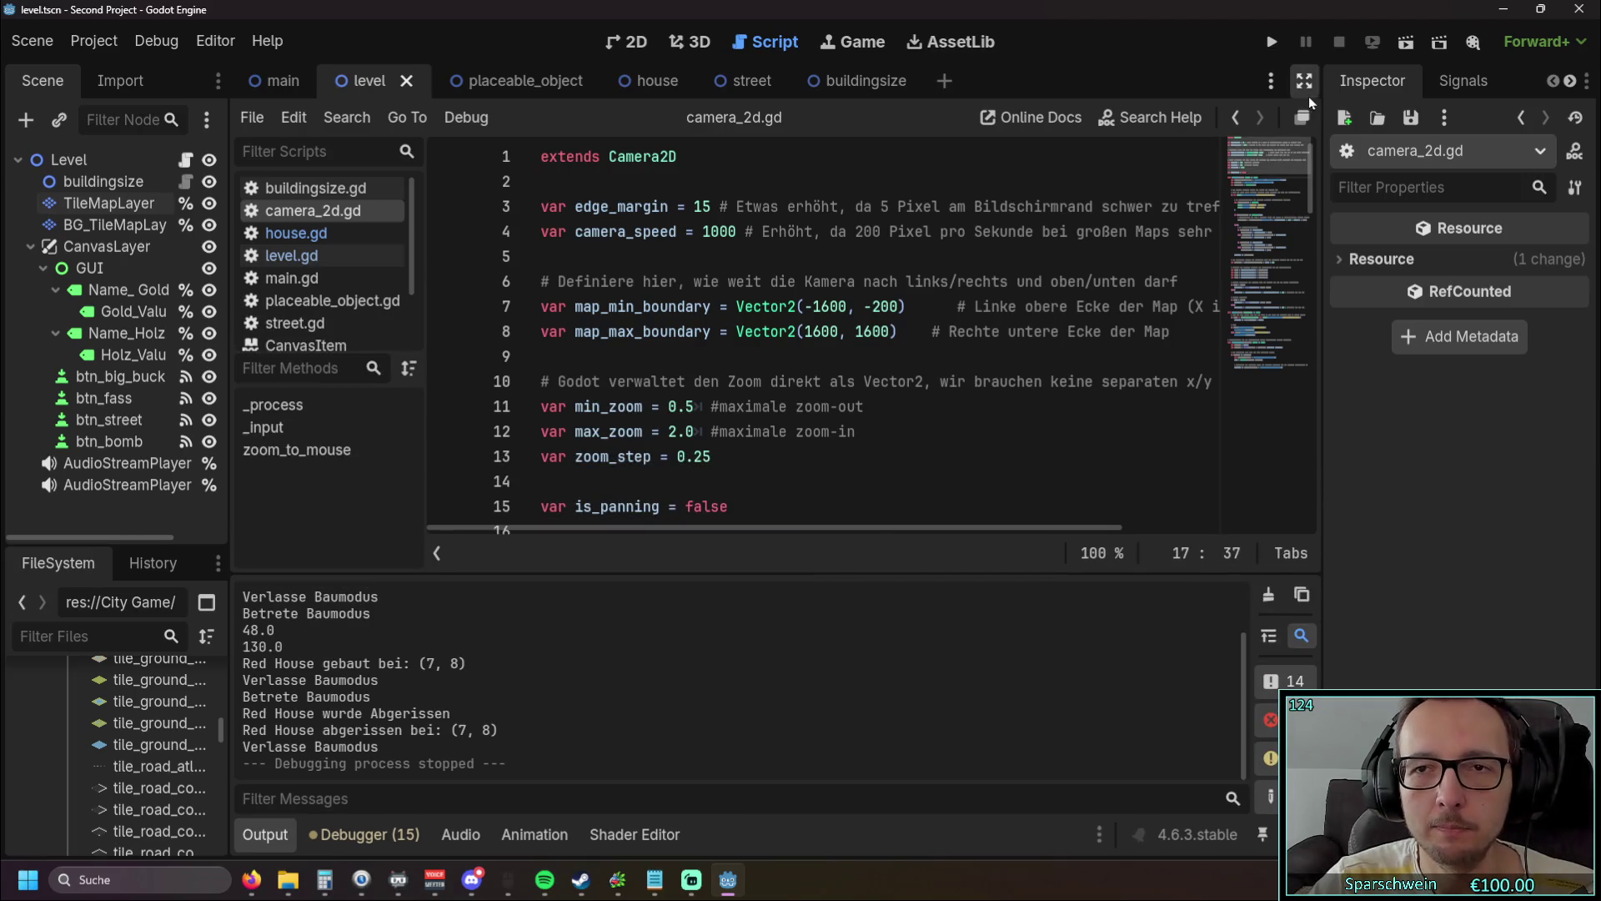
click(265, 834)
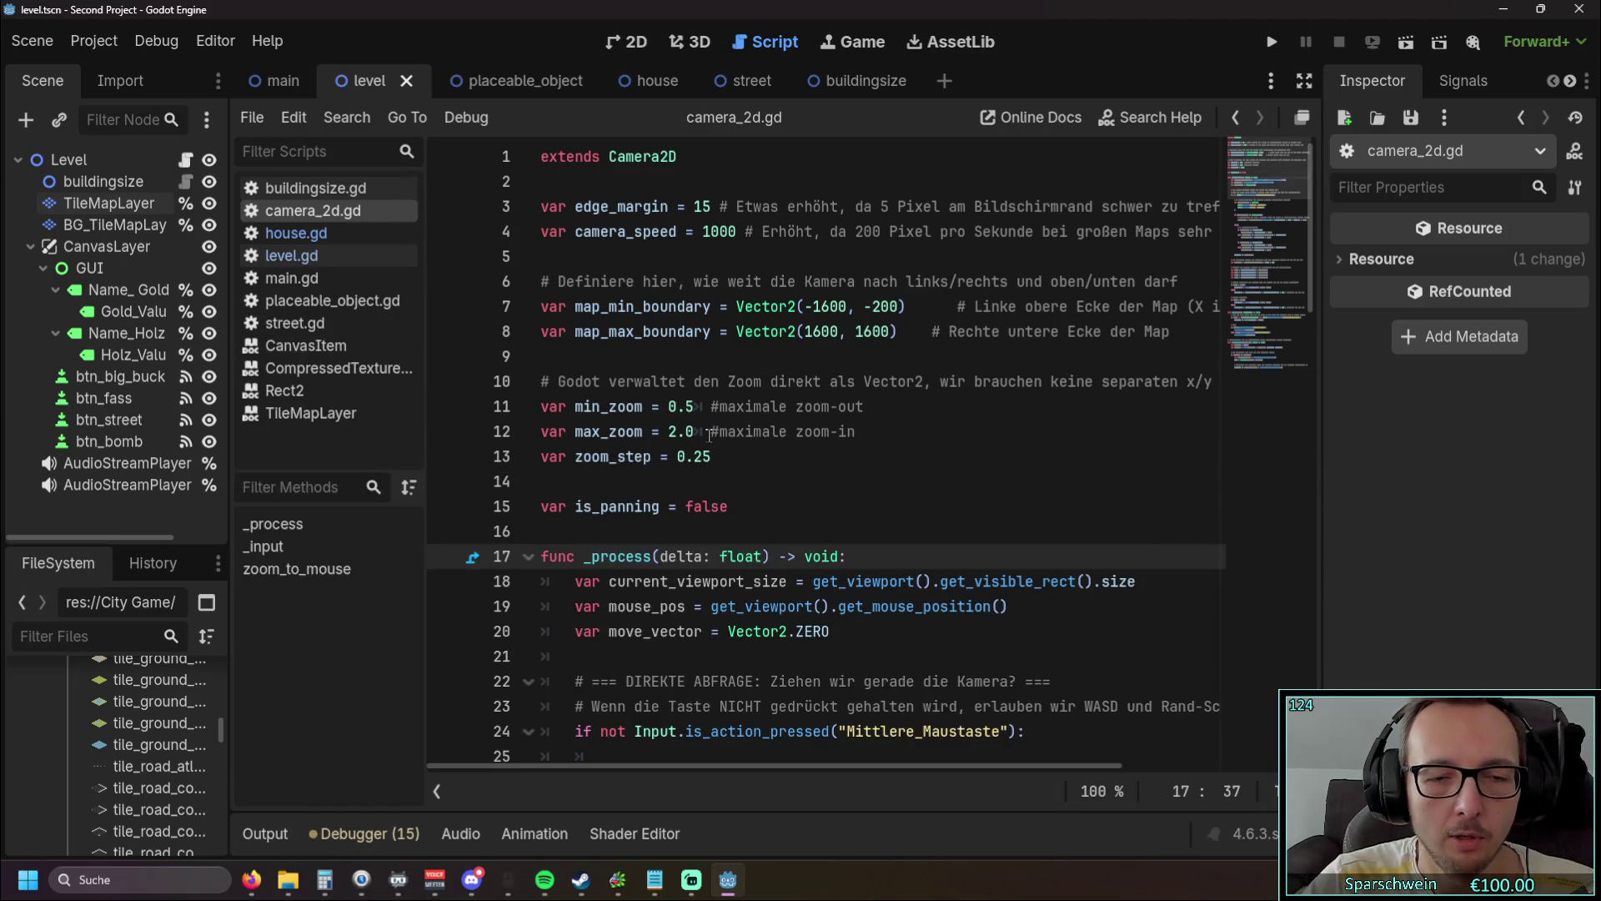
drag(228, 436, 133, 448)
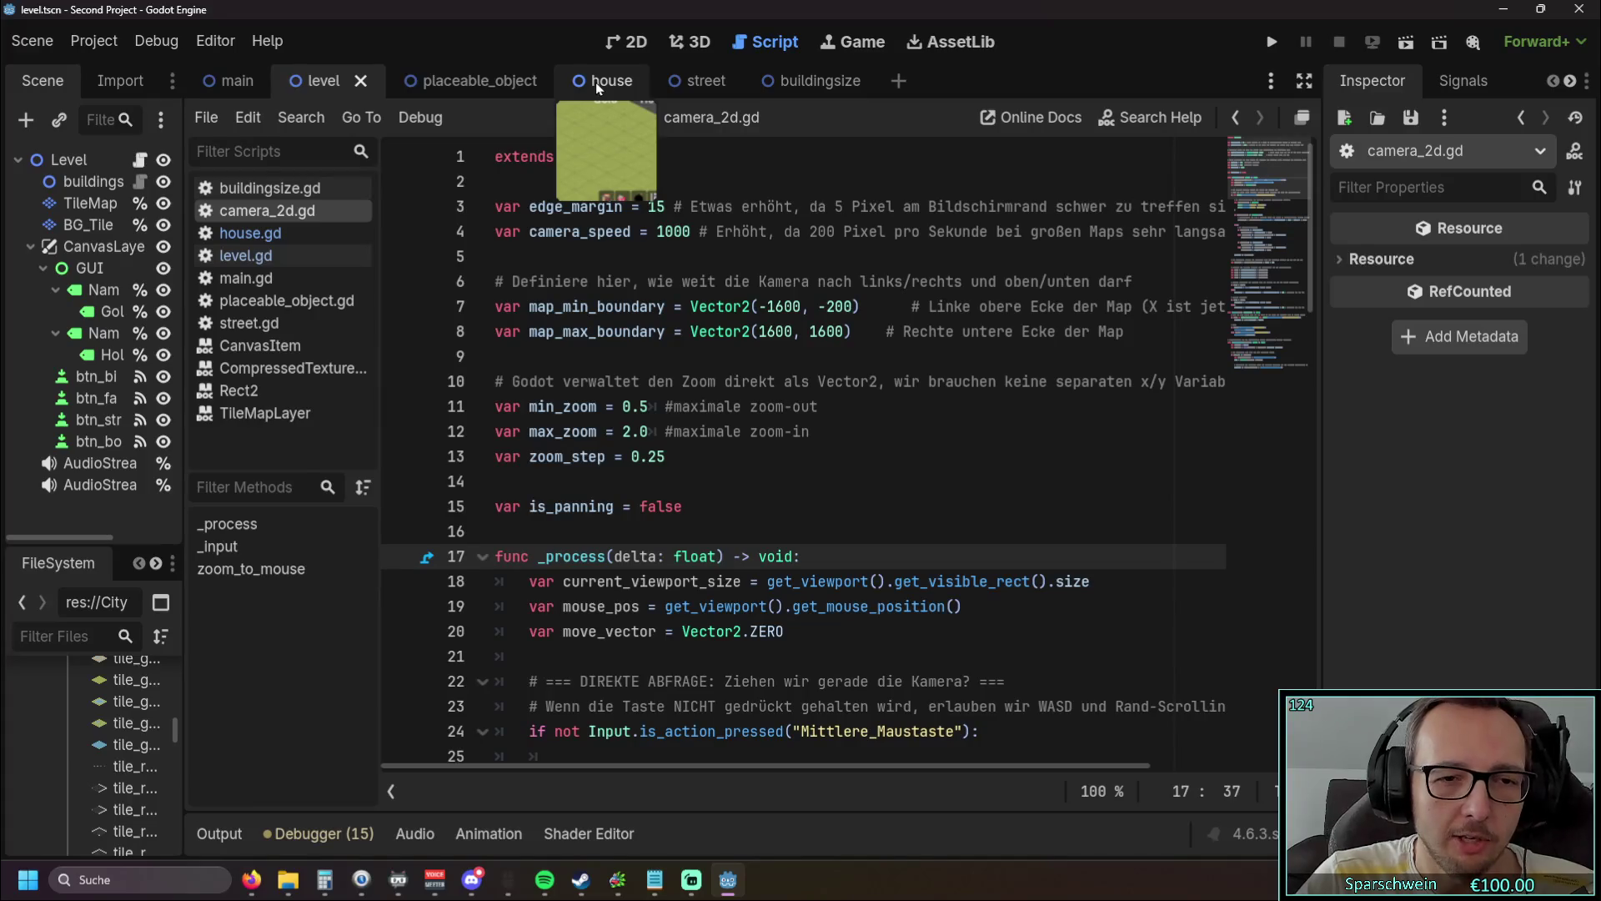
click(595, 81)
click(319, 84)
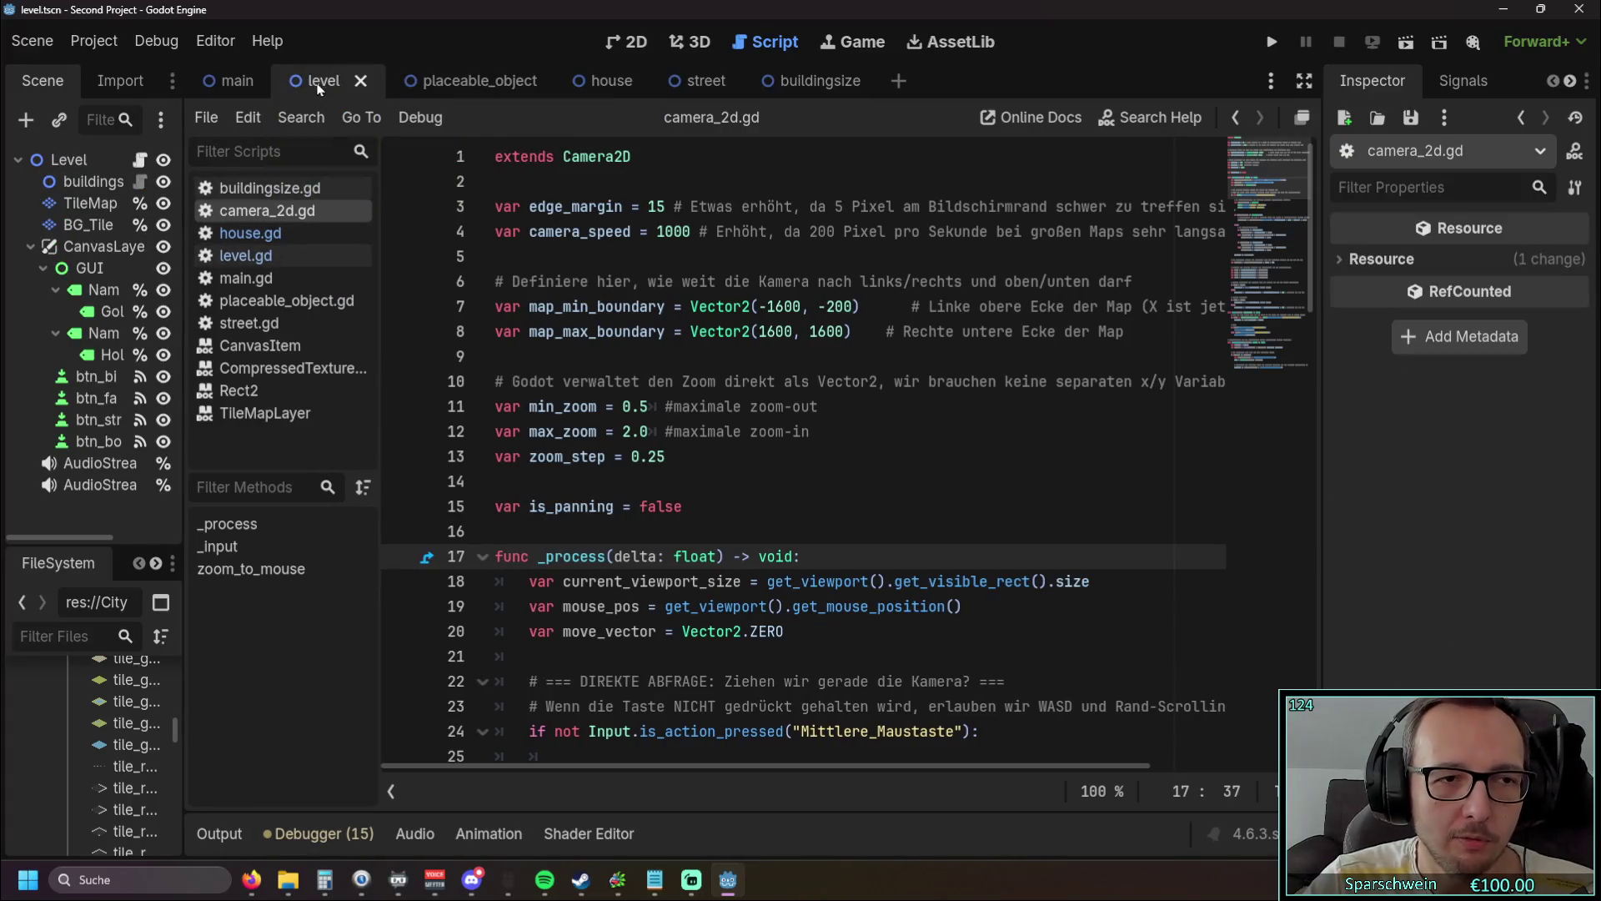
Step: Open house.gd and scroll through it, placing the caret after pass in _process
click(250, 232)
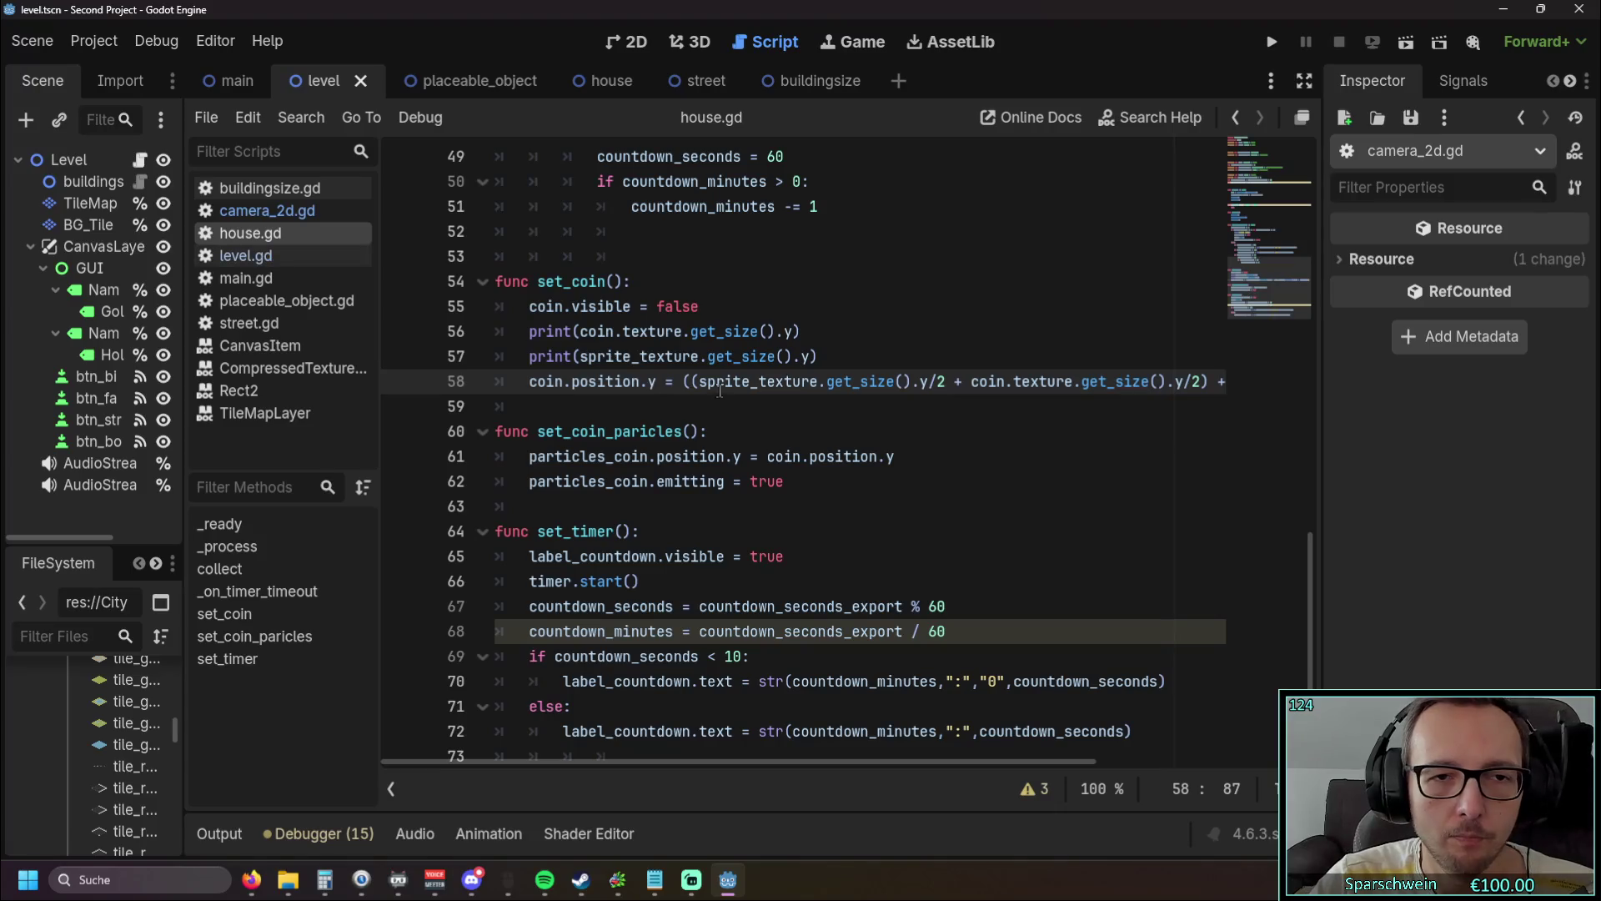
scroll(719, 389, up, 10)
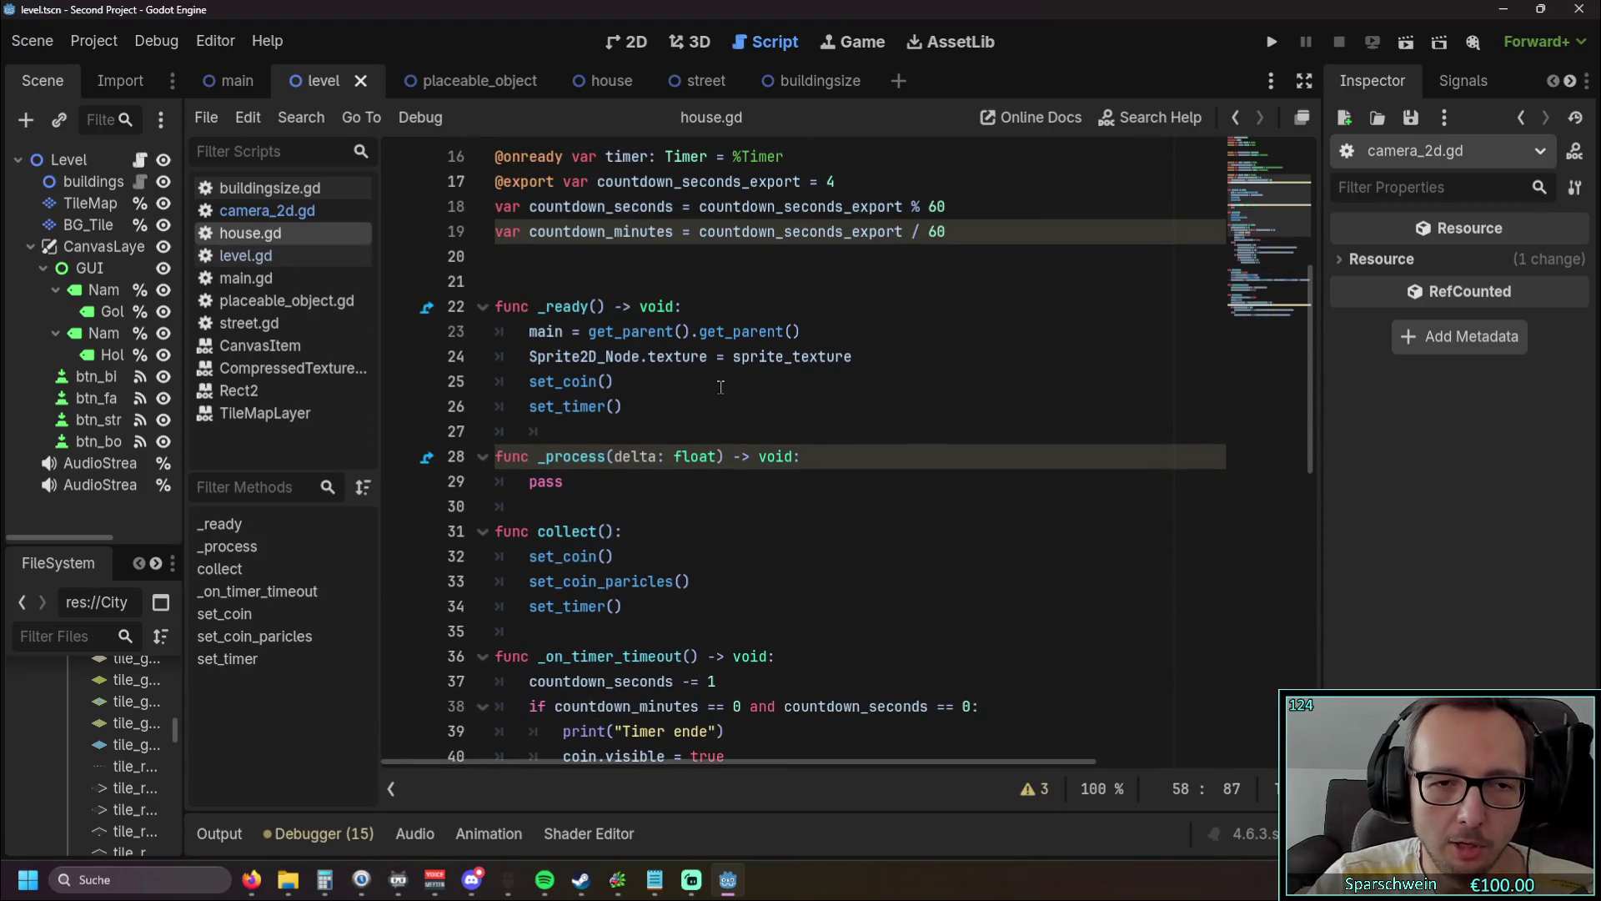
scroll(722, 386, down, 1)
click(661, 410)
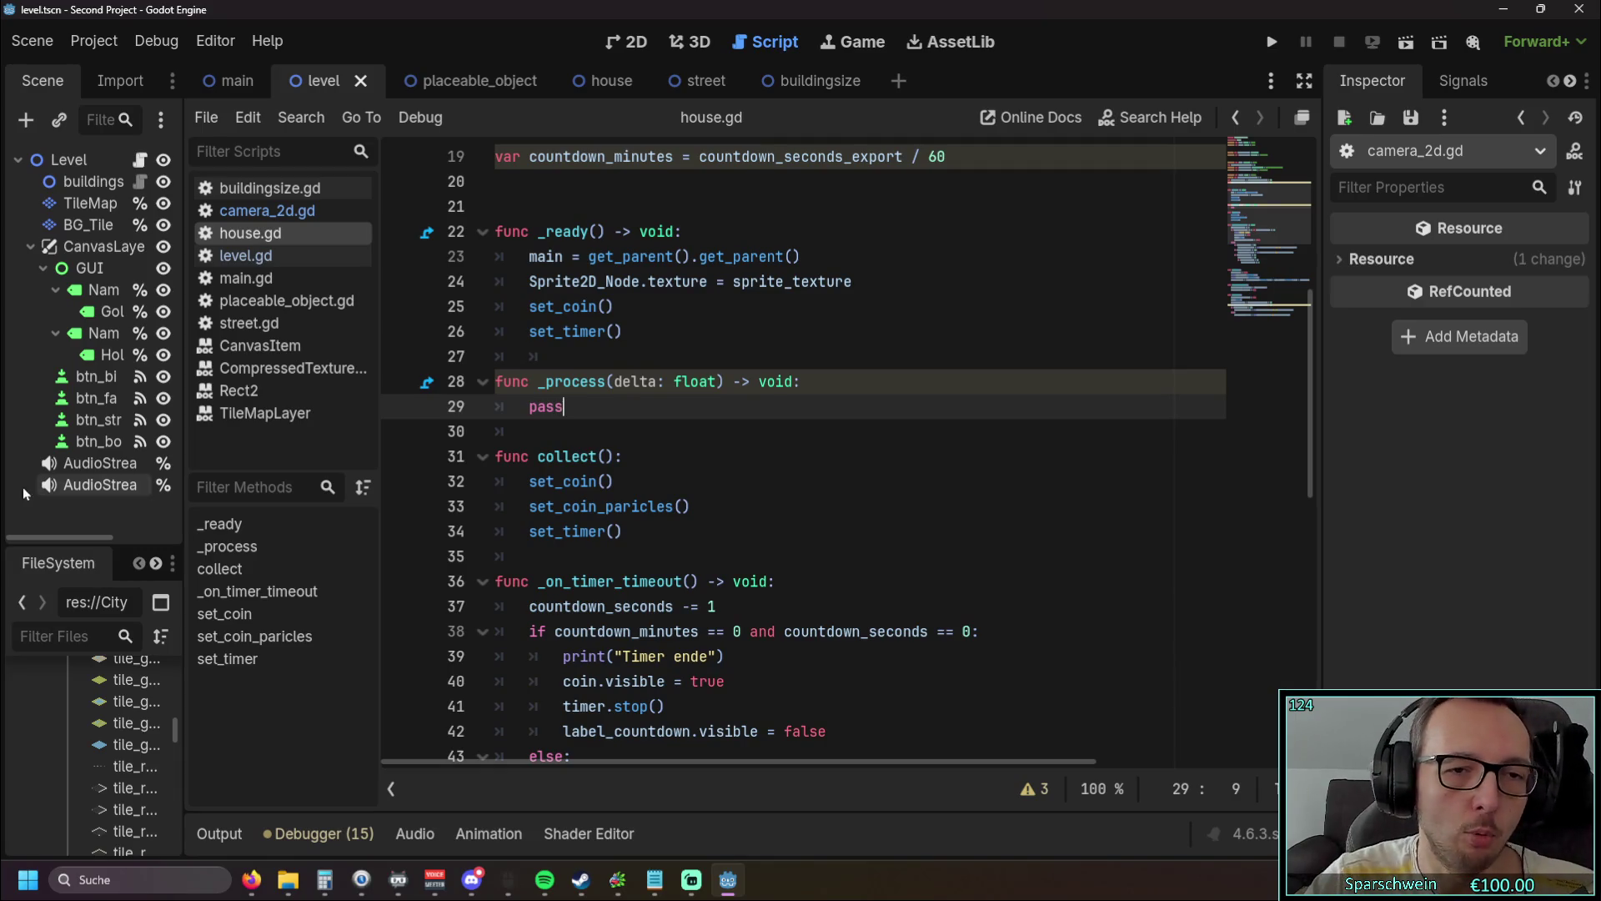
scroll(638, 435, up, 4)
scroll(611, 443, down, 6)
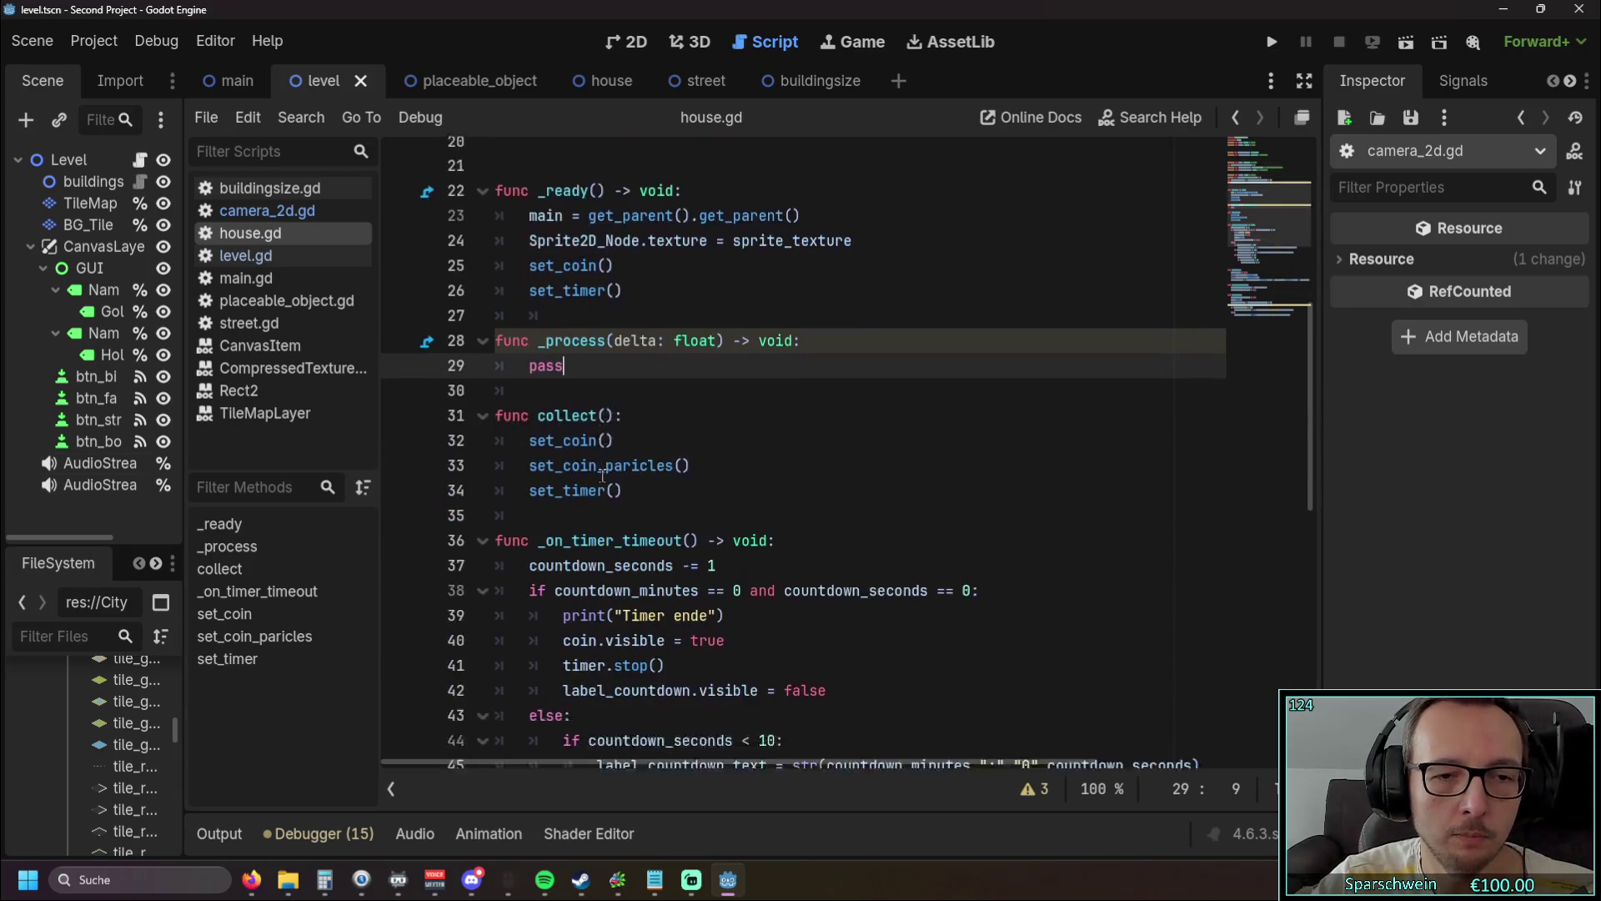
scroll(584, 542, up, 8)
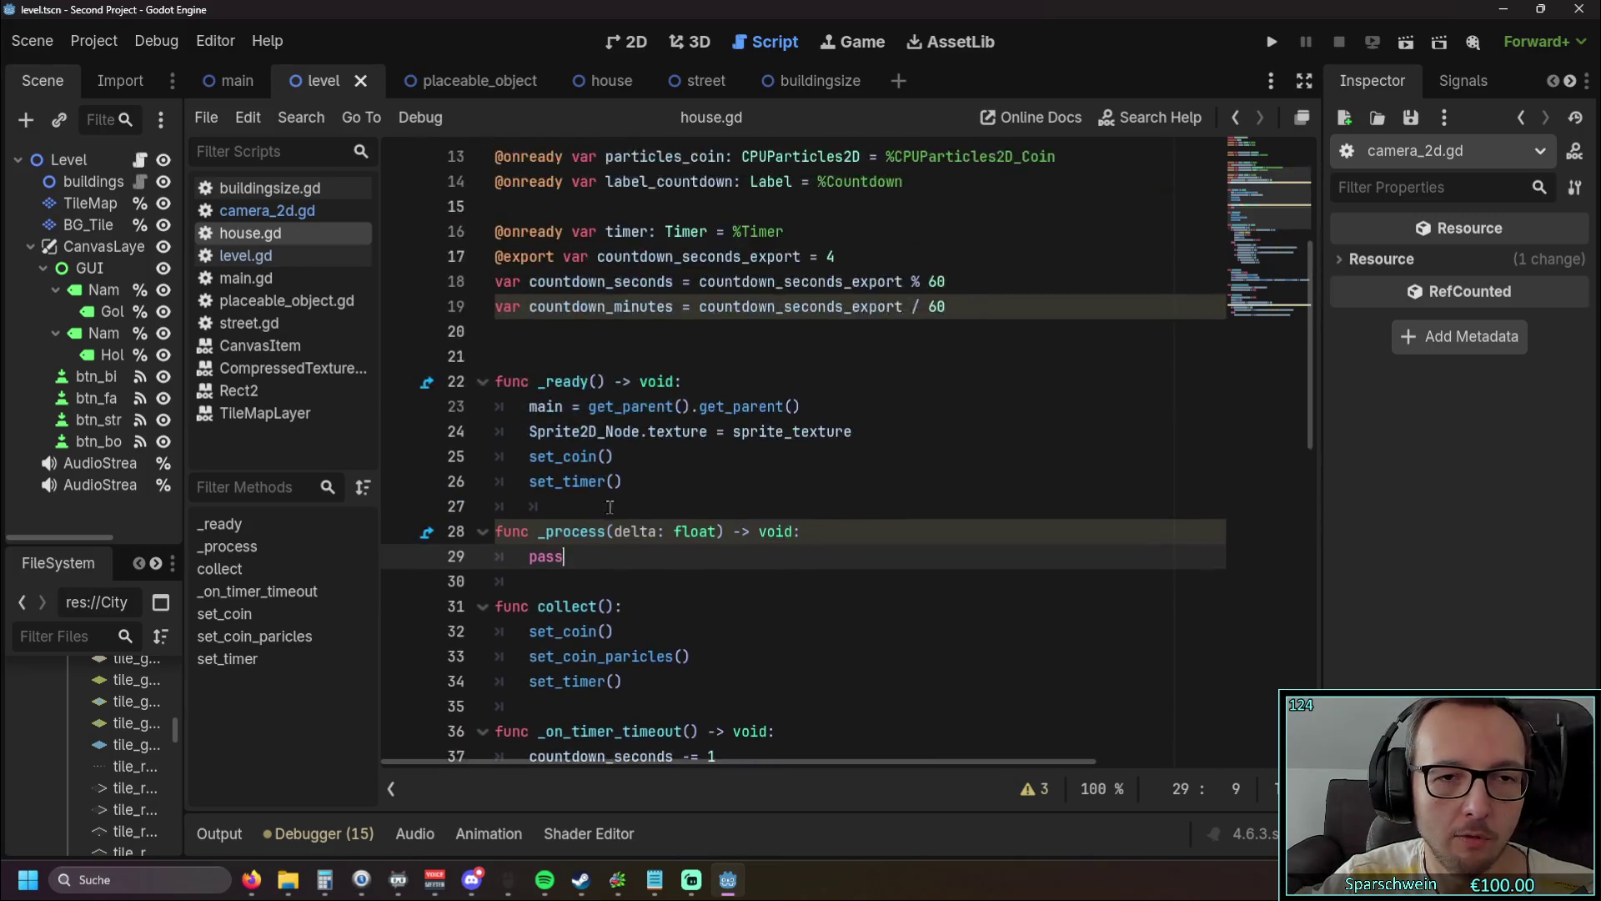
scroll(610, 506, down, 1)
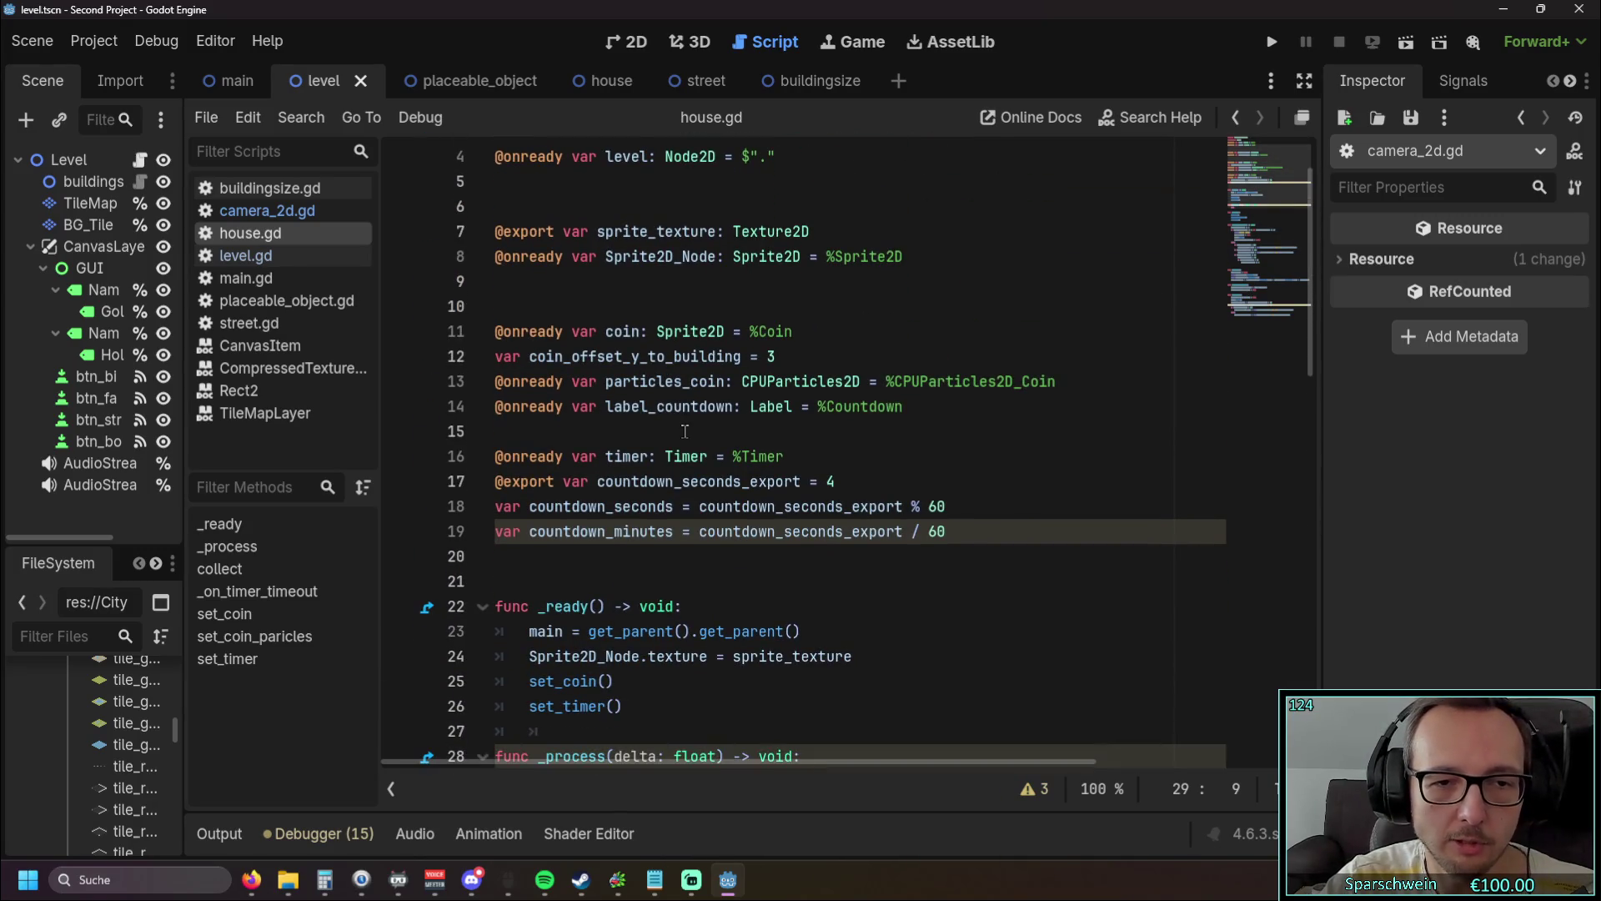
scroll(688, 421, up, 1)
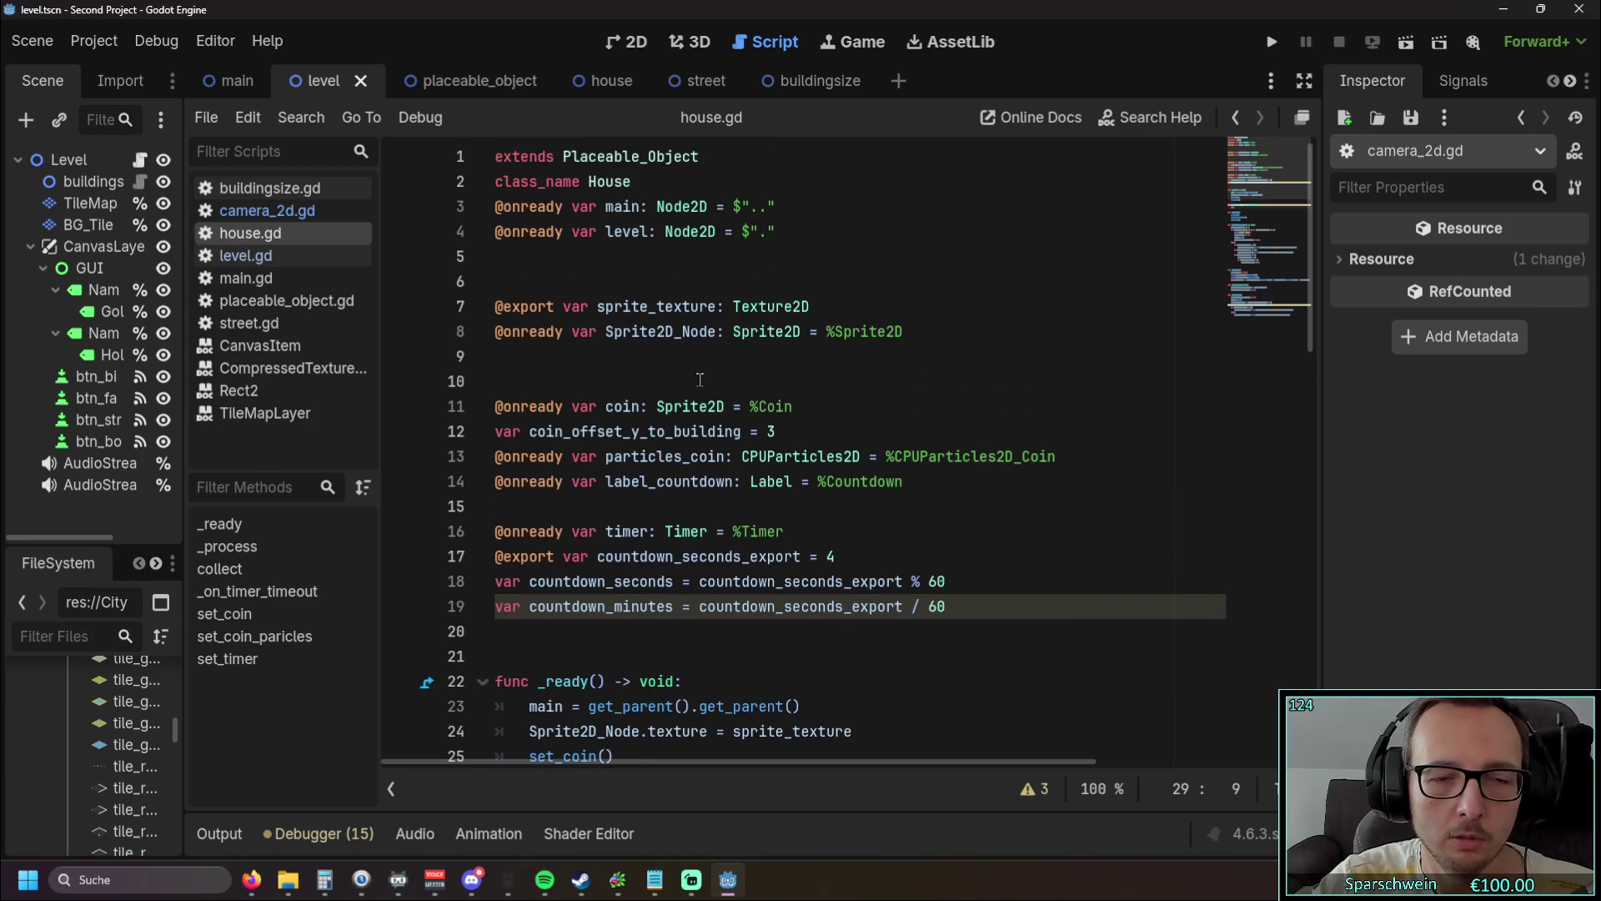
scroll(695, 374, down, 2)
scroll(709, 419, up, 1)
scroll(591, 427, down, 1)
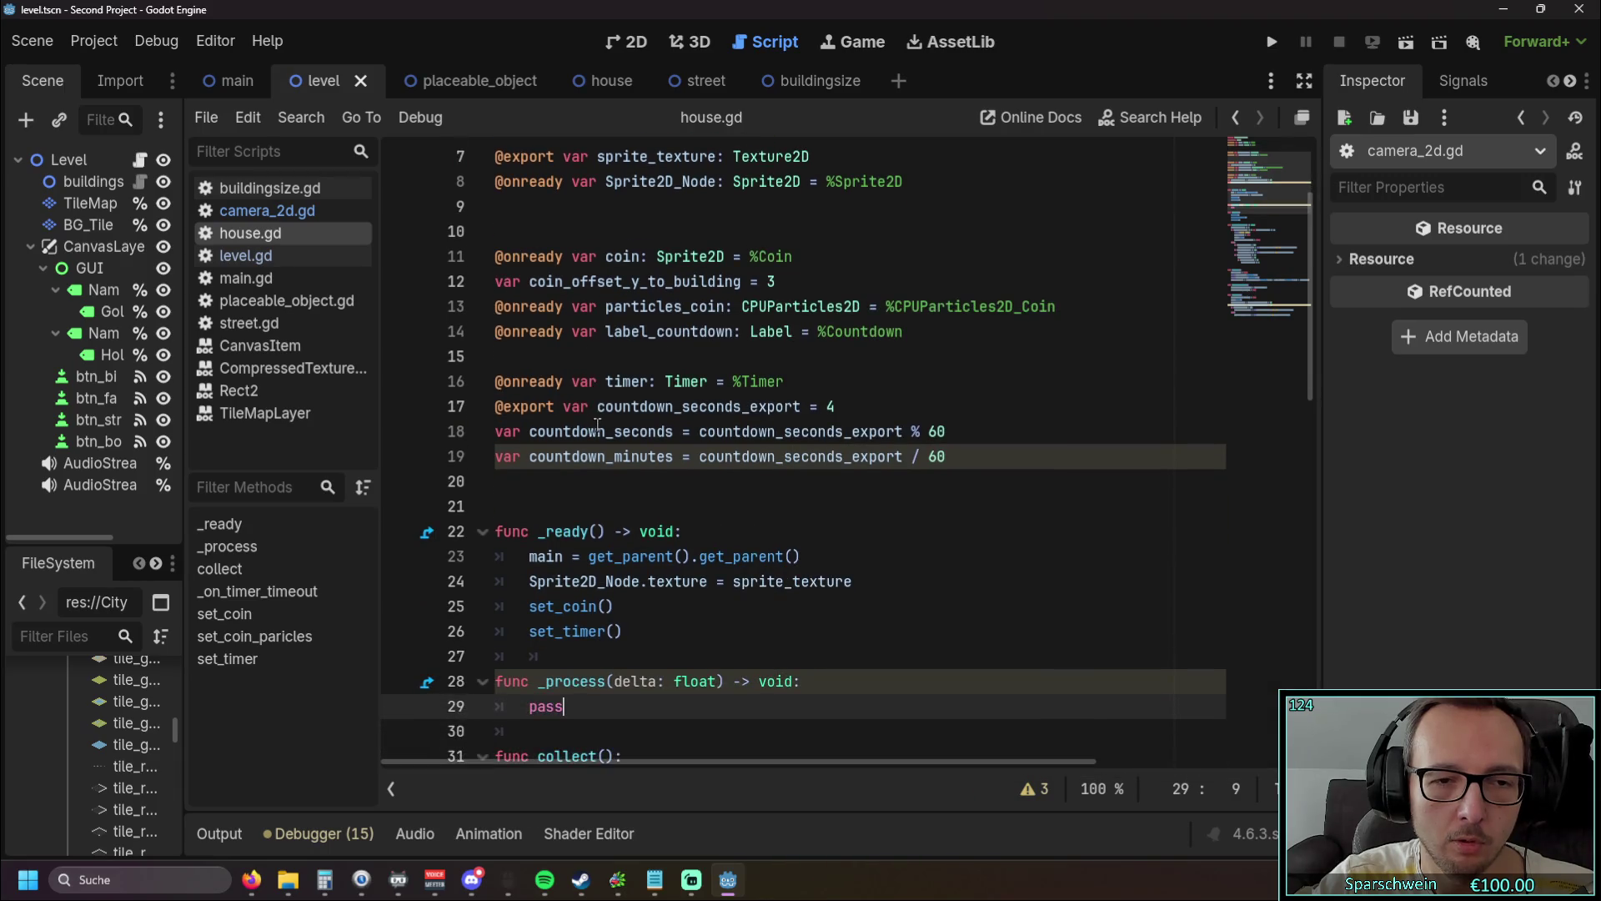
scroll(596, 424, up, 2)
Step: Switch to buildingsize.gd to review calc_build_size, building_size and construct_building, then select the house scene tab
key(alt+Left)
scroll(600, 383, down, 1)
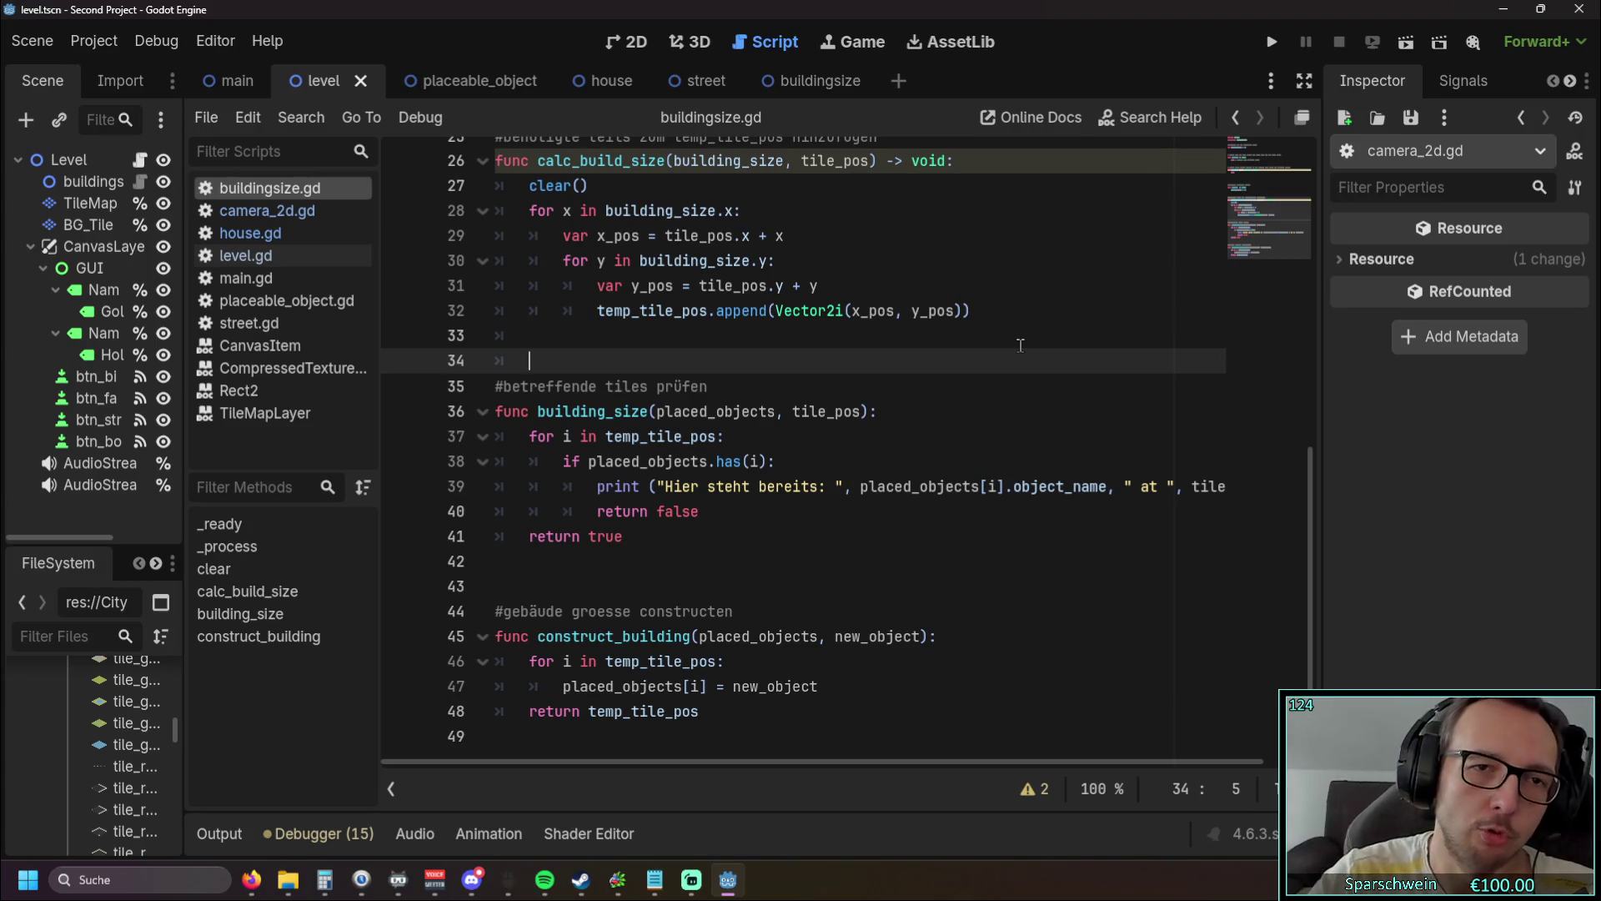
click(600, 79)
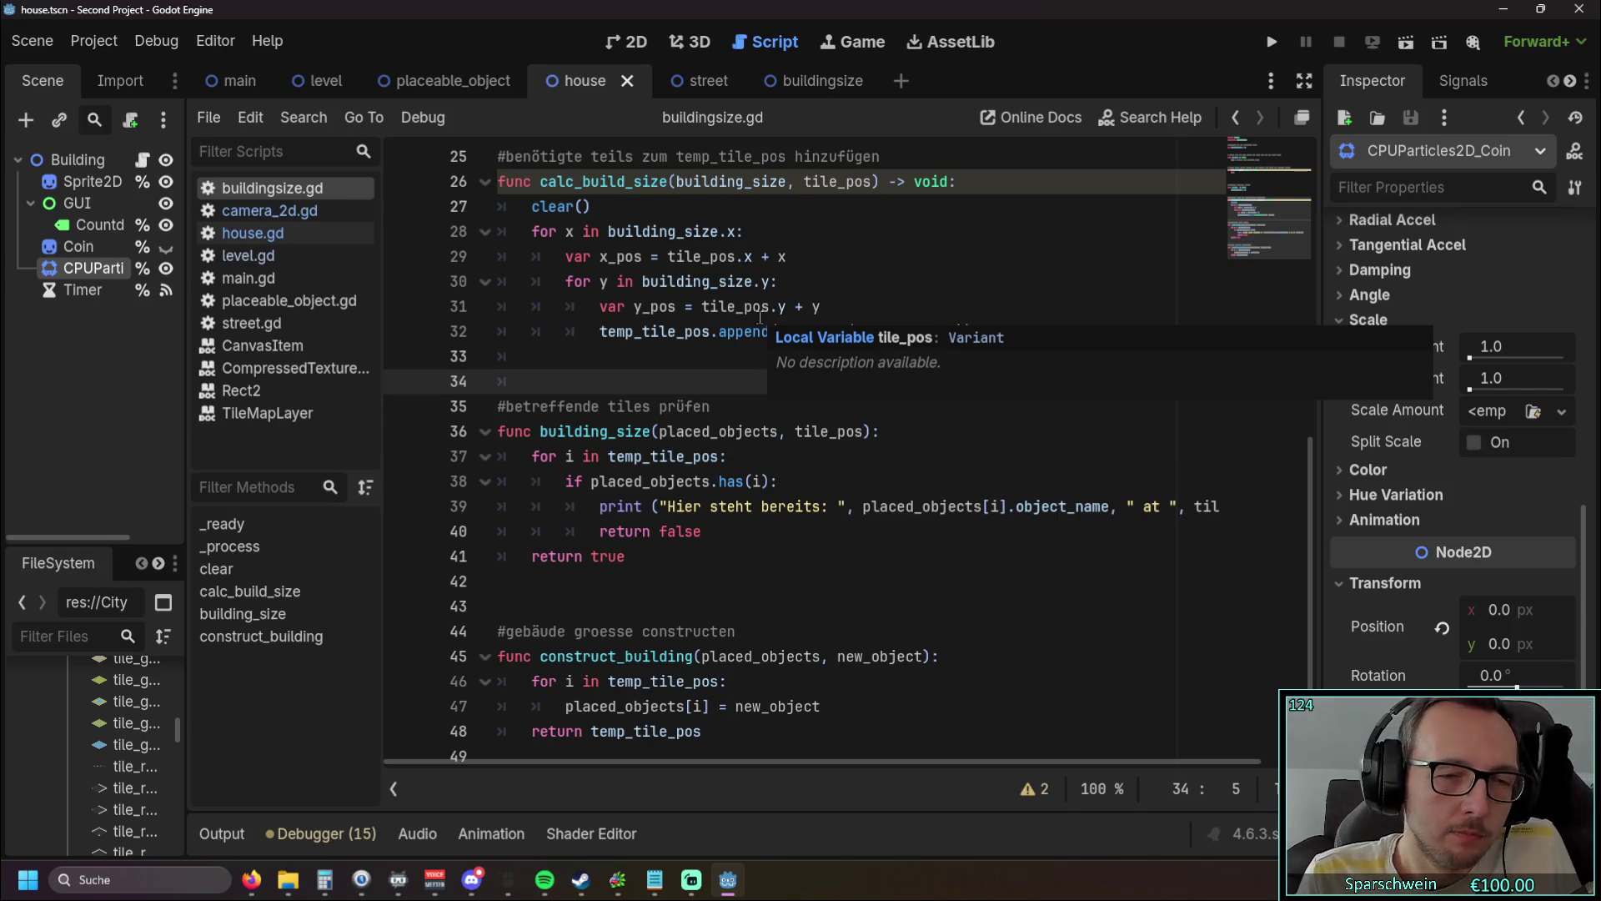
Step: Review house.gd's coin, particle and timer functions, then switch to placeable_object.gd
key(alt+Left)
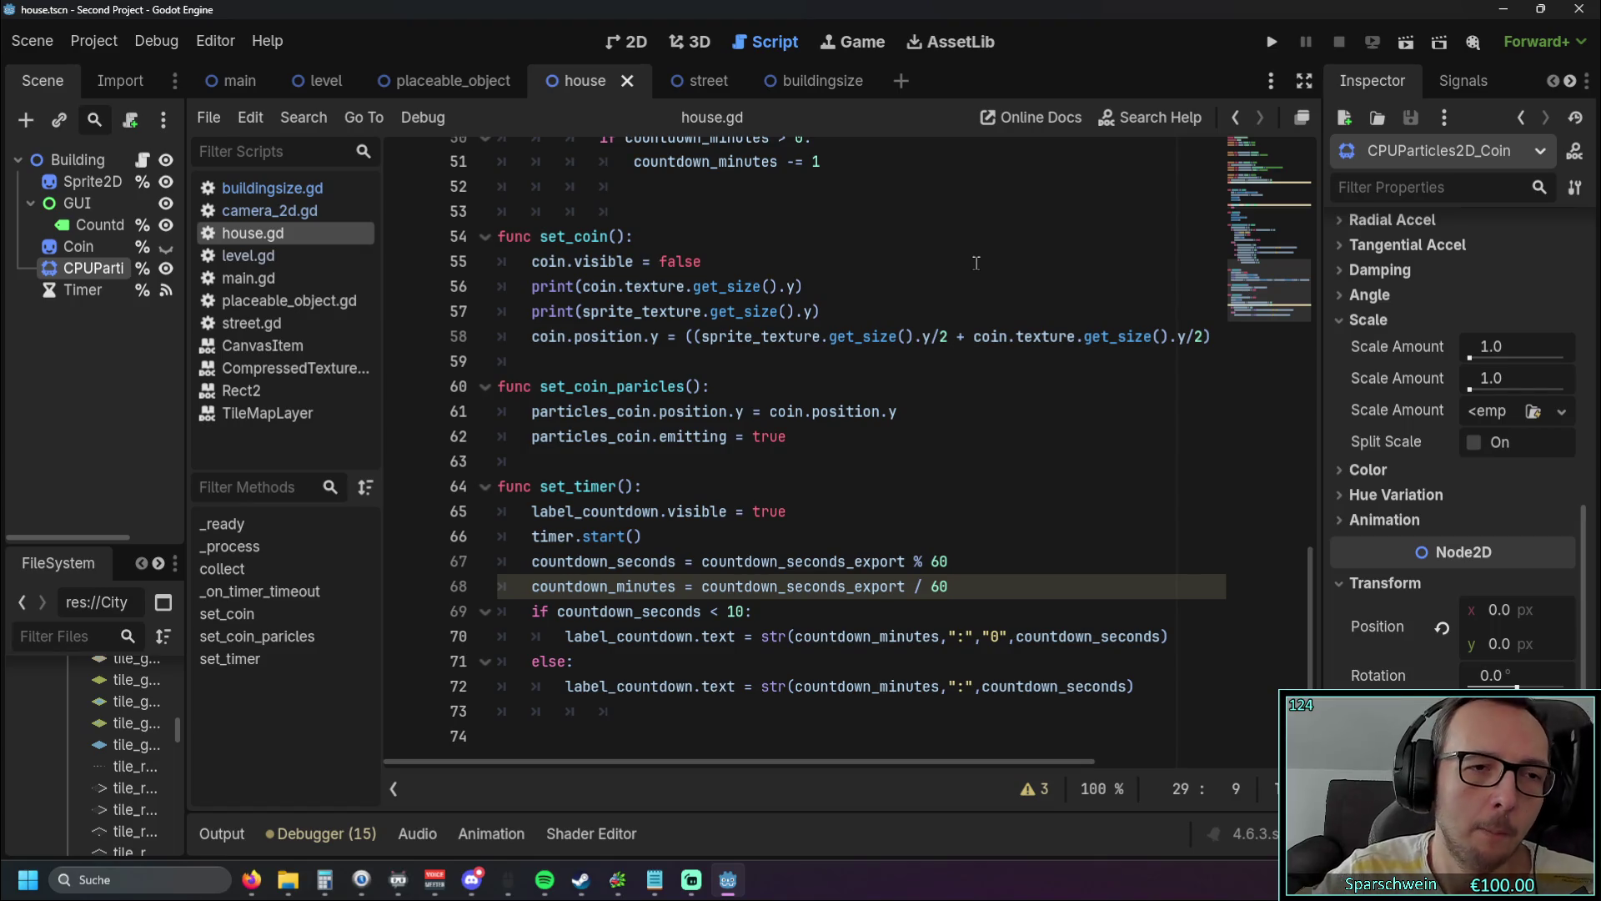
click(283, 301)
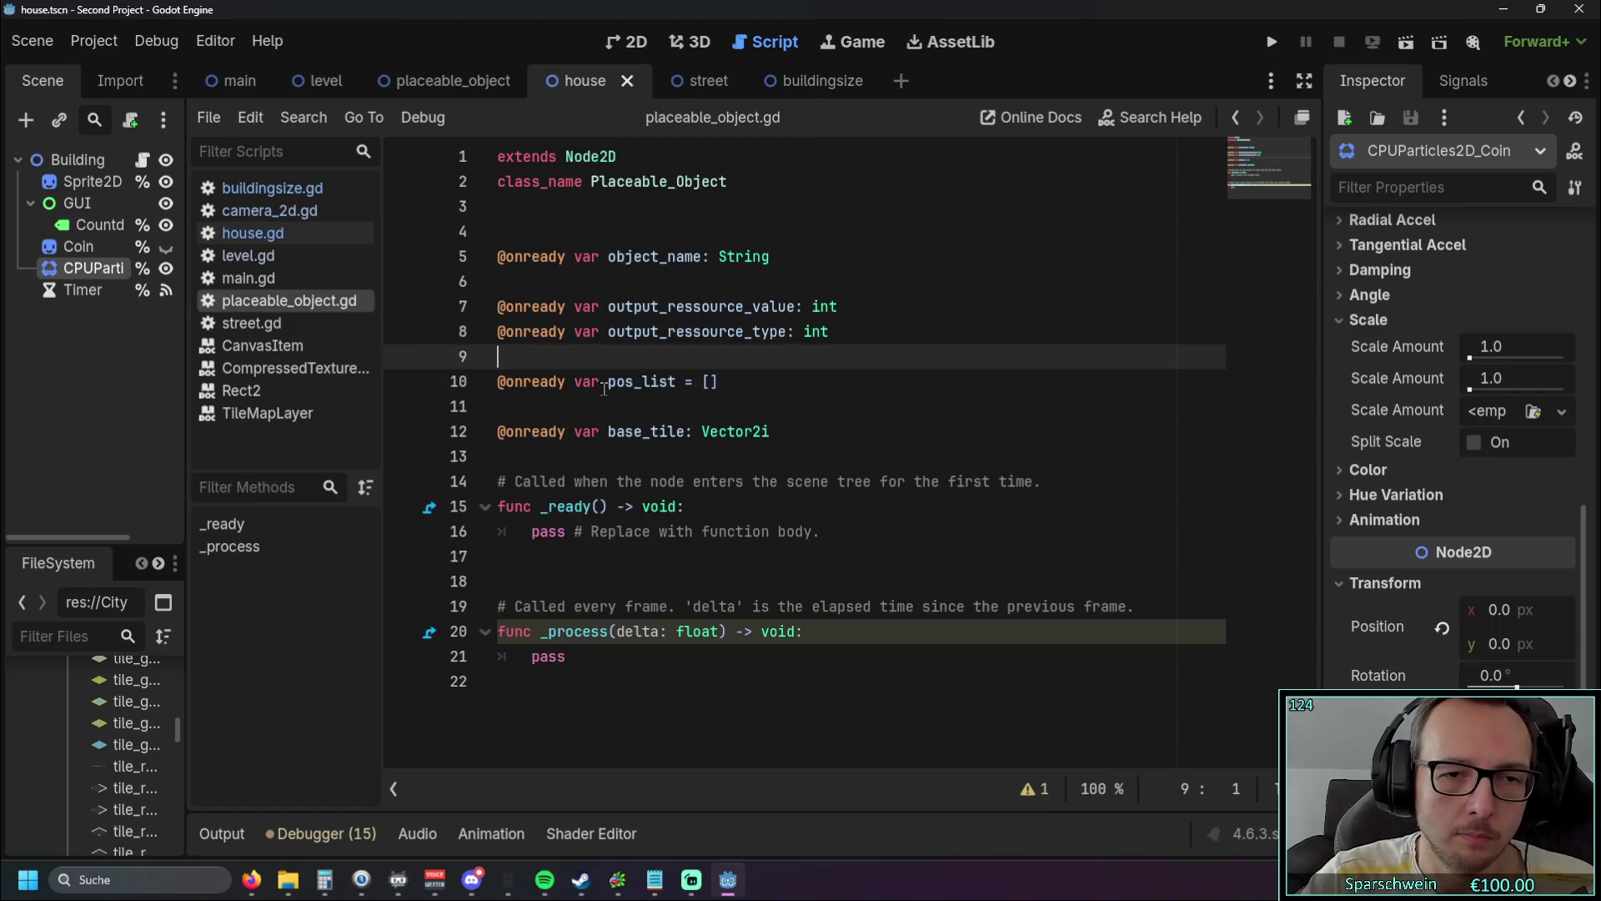
Step: Glance at the street scene, return to the house scene, and reopen camera_2d.gd
click(678, 87)
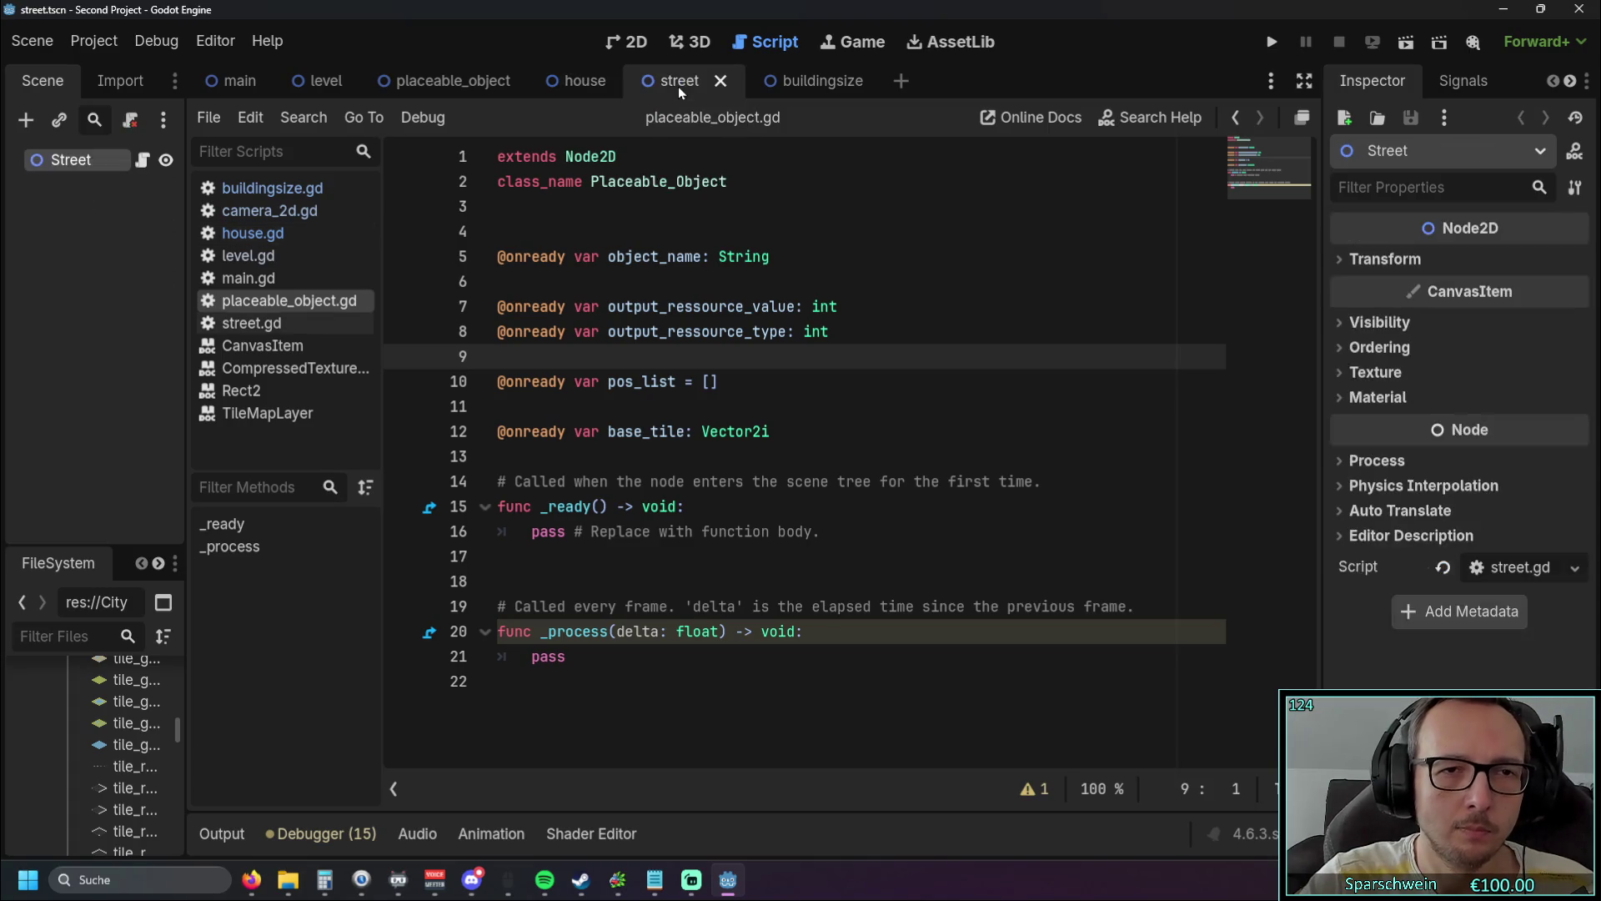
click(576, 83)
click(462, 83)
click(568, 83)
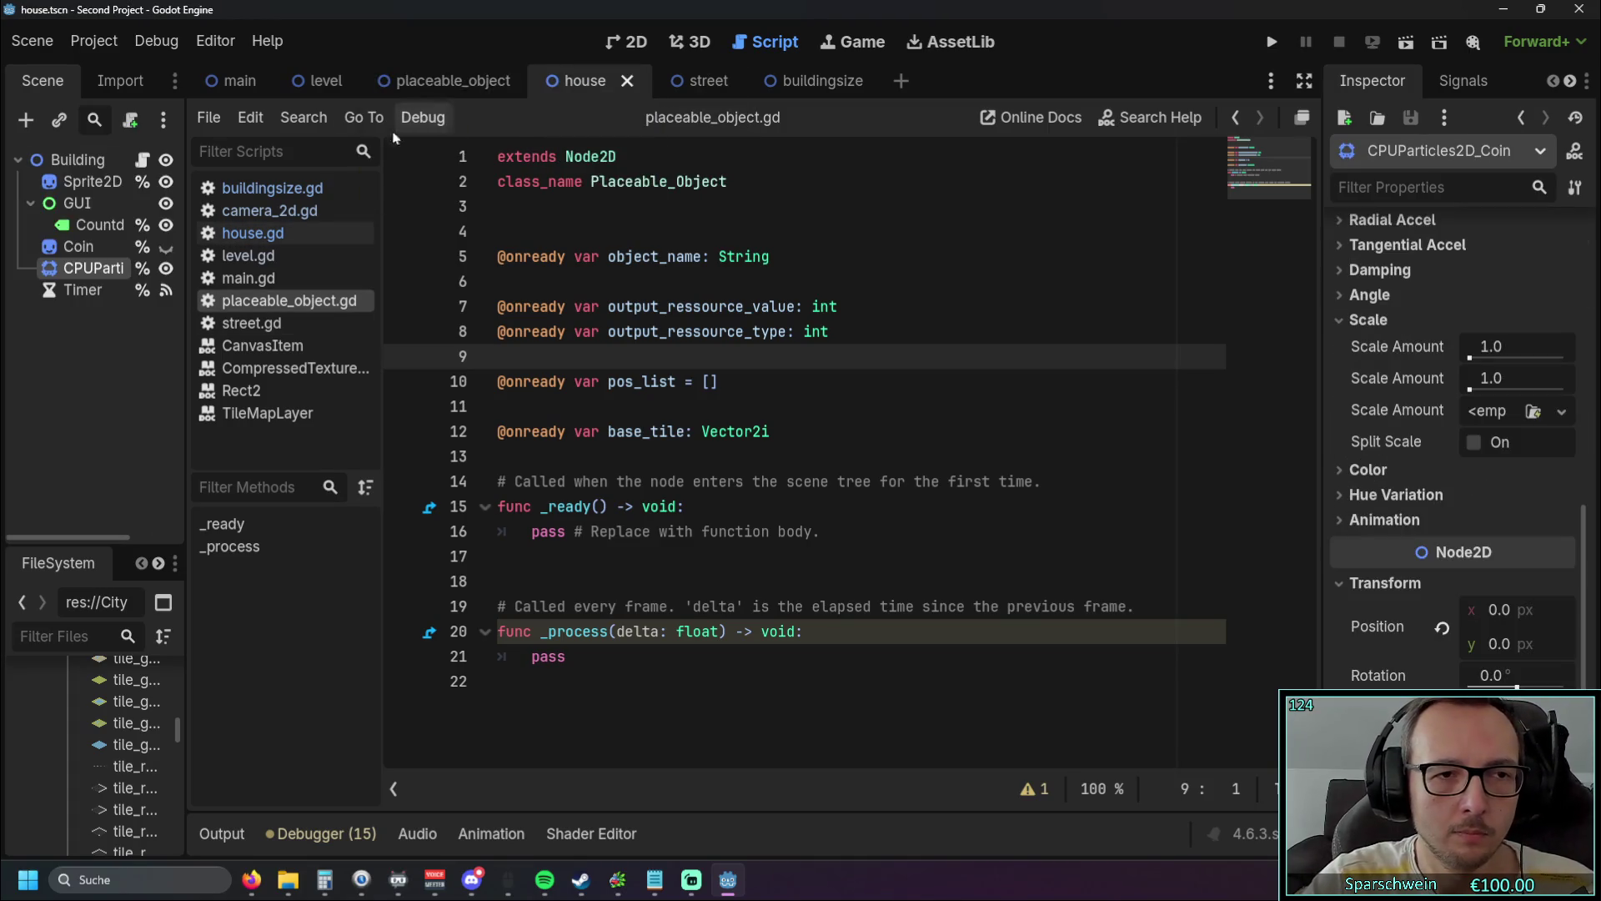
click(288, 211)
click(293, 232)
click(278, 212)
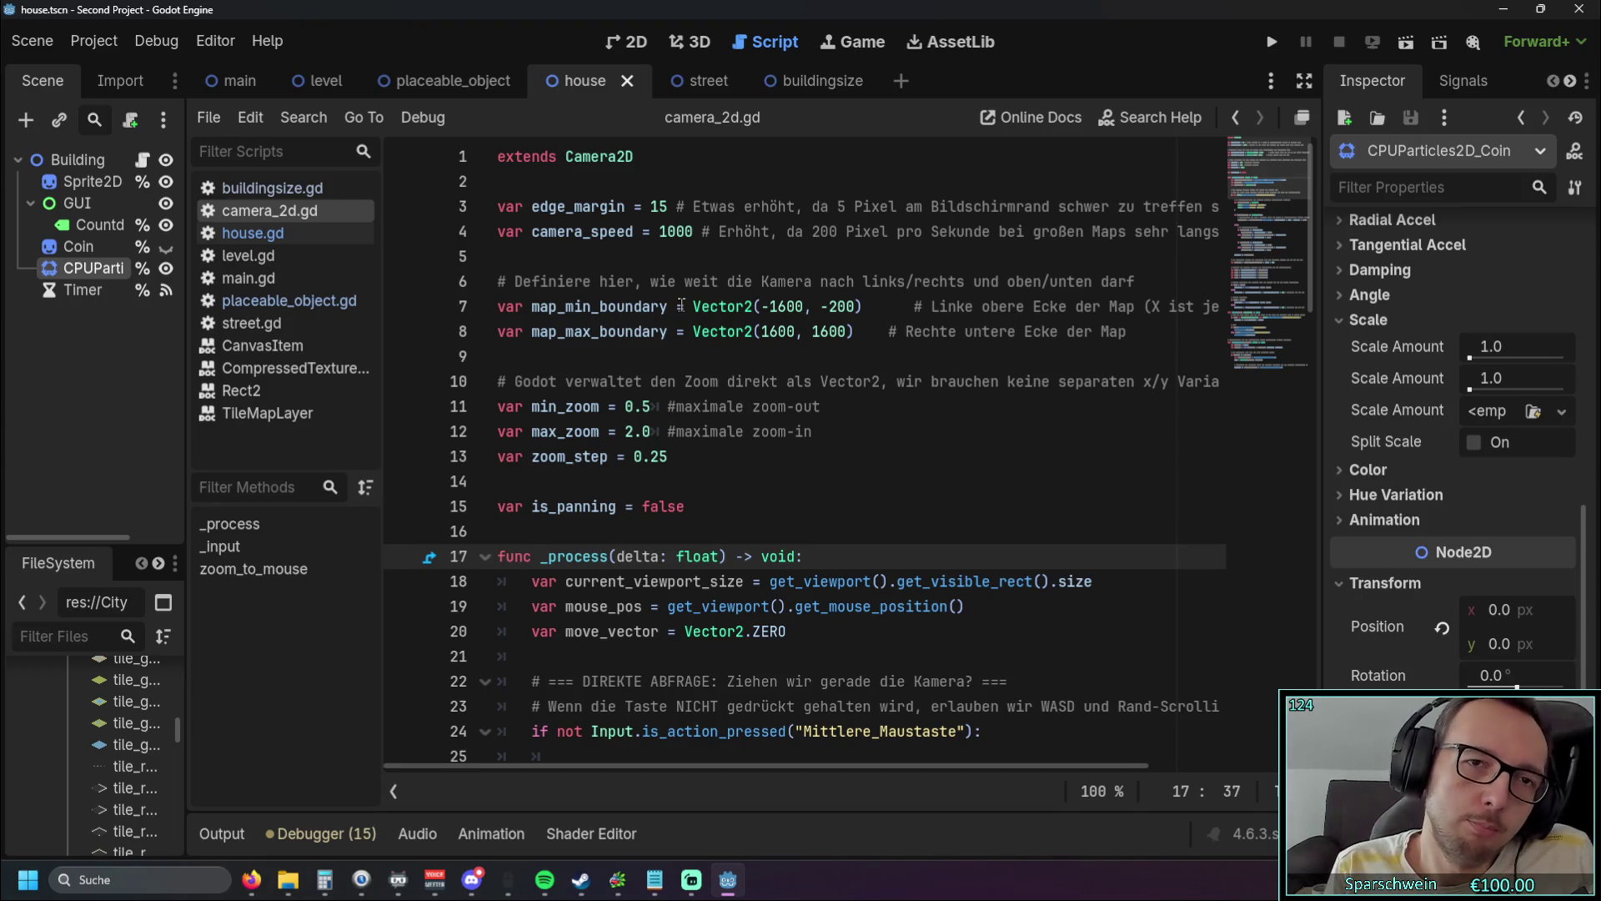
Step: Switch to Firefox and bring up the 'Let's Play - Rising Cities #003' YouTube video
click(250, 880)
click(501, 20)
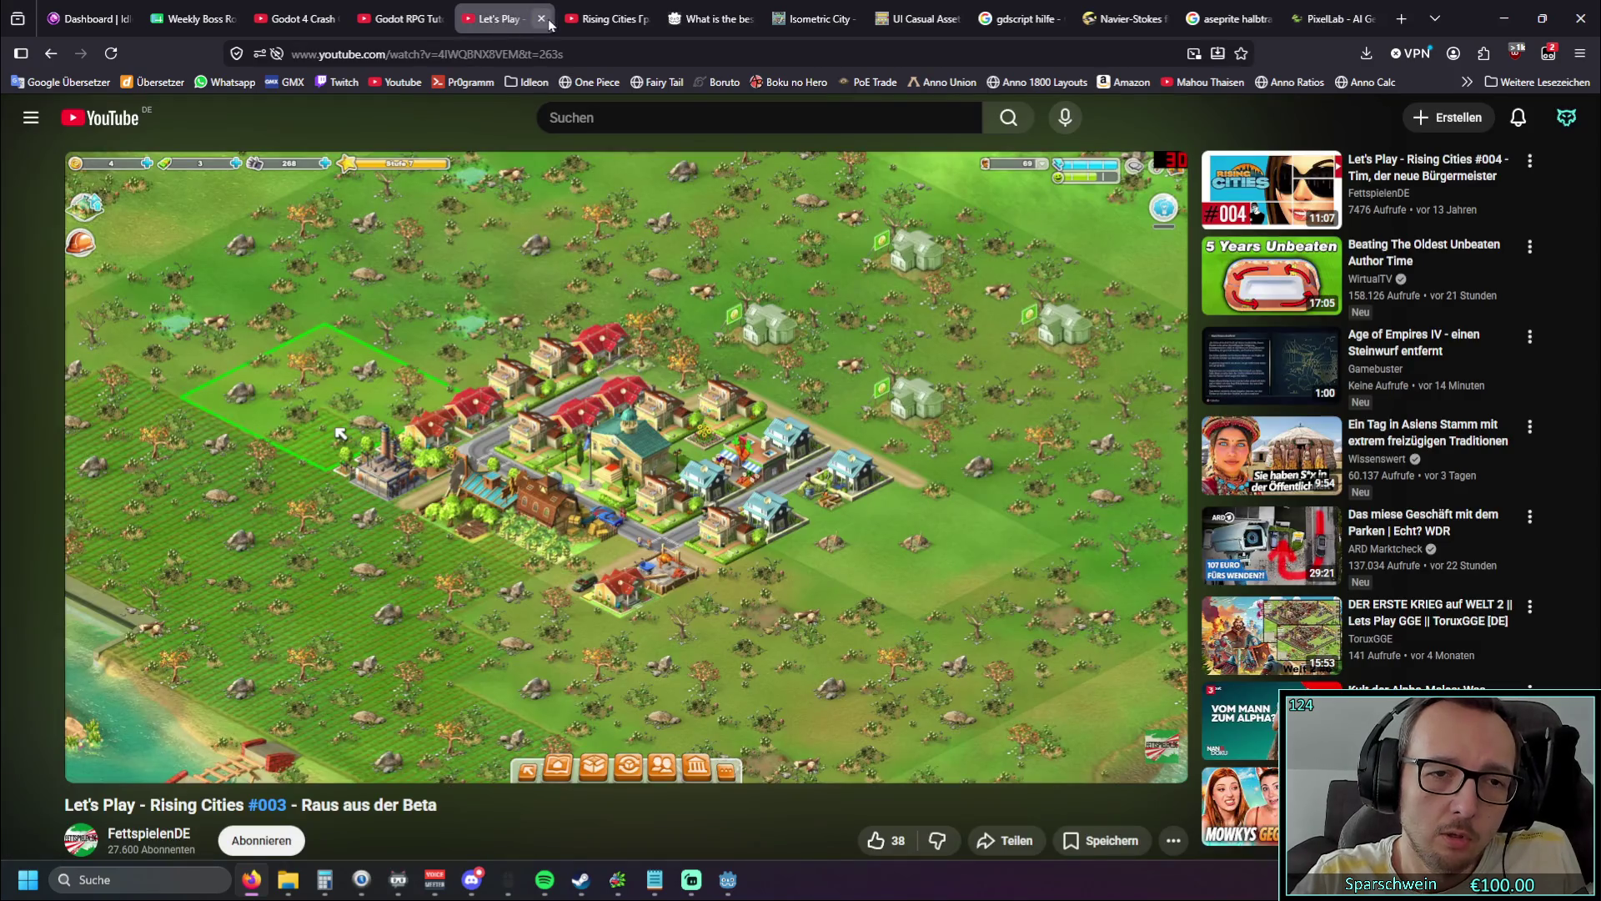
Step: Watch the other Rising Cities gameplay review tab, then minimize Firefox back to Godot
click(584, 18)
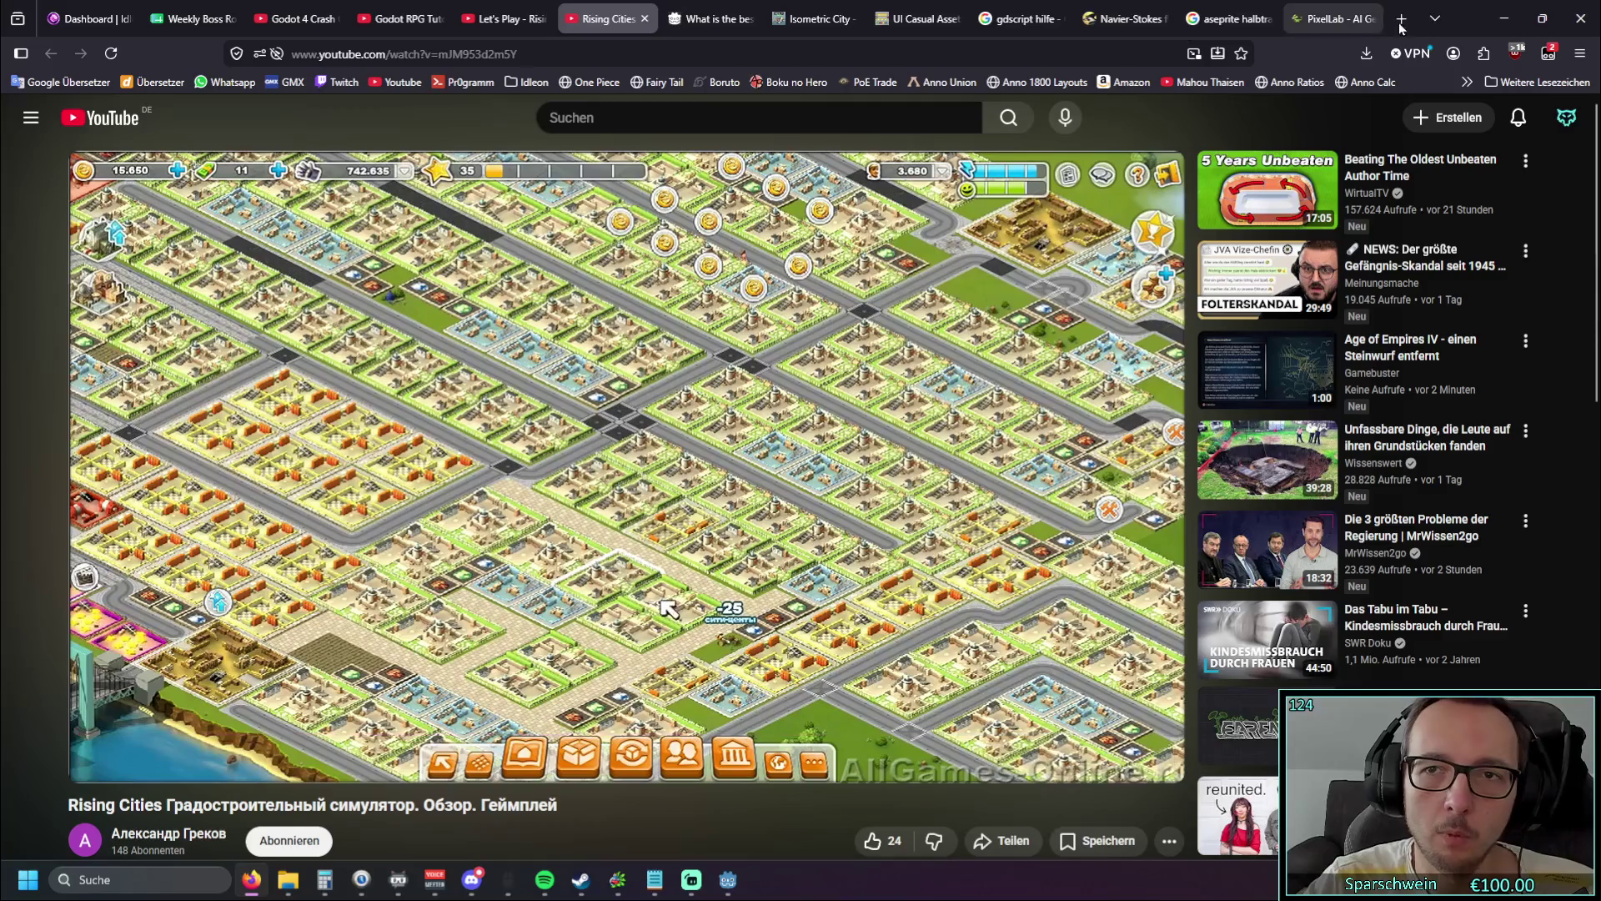
click(1504, 18)
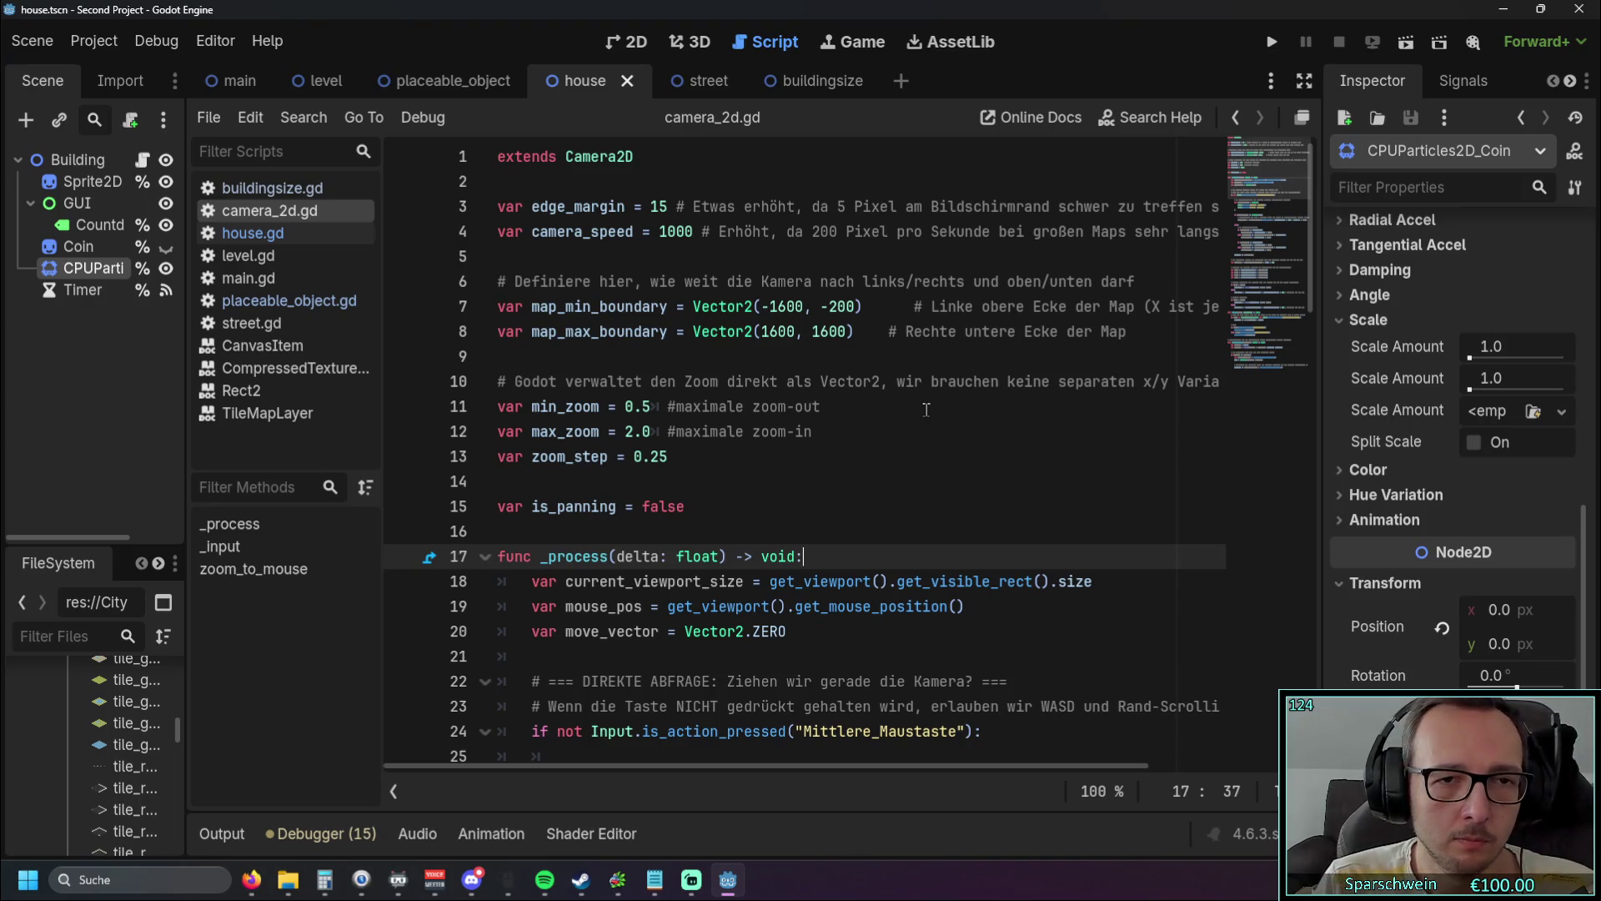
Step: Open buildingsize.gd and scroll to calc_build_size, building_size and construct_building
click(276, 234)
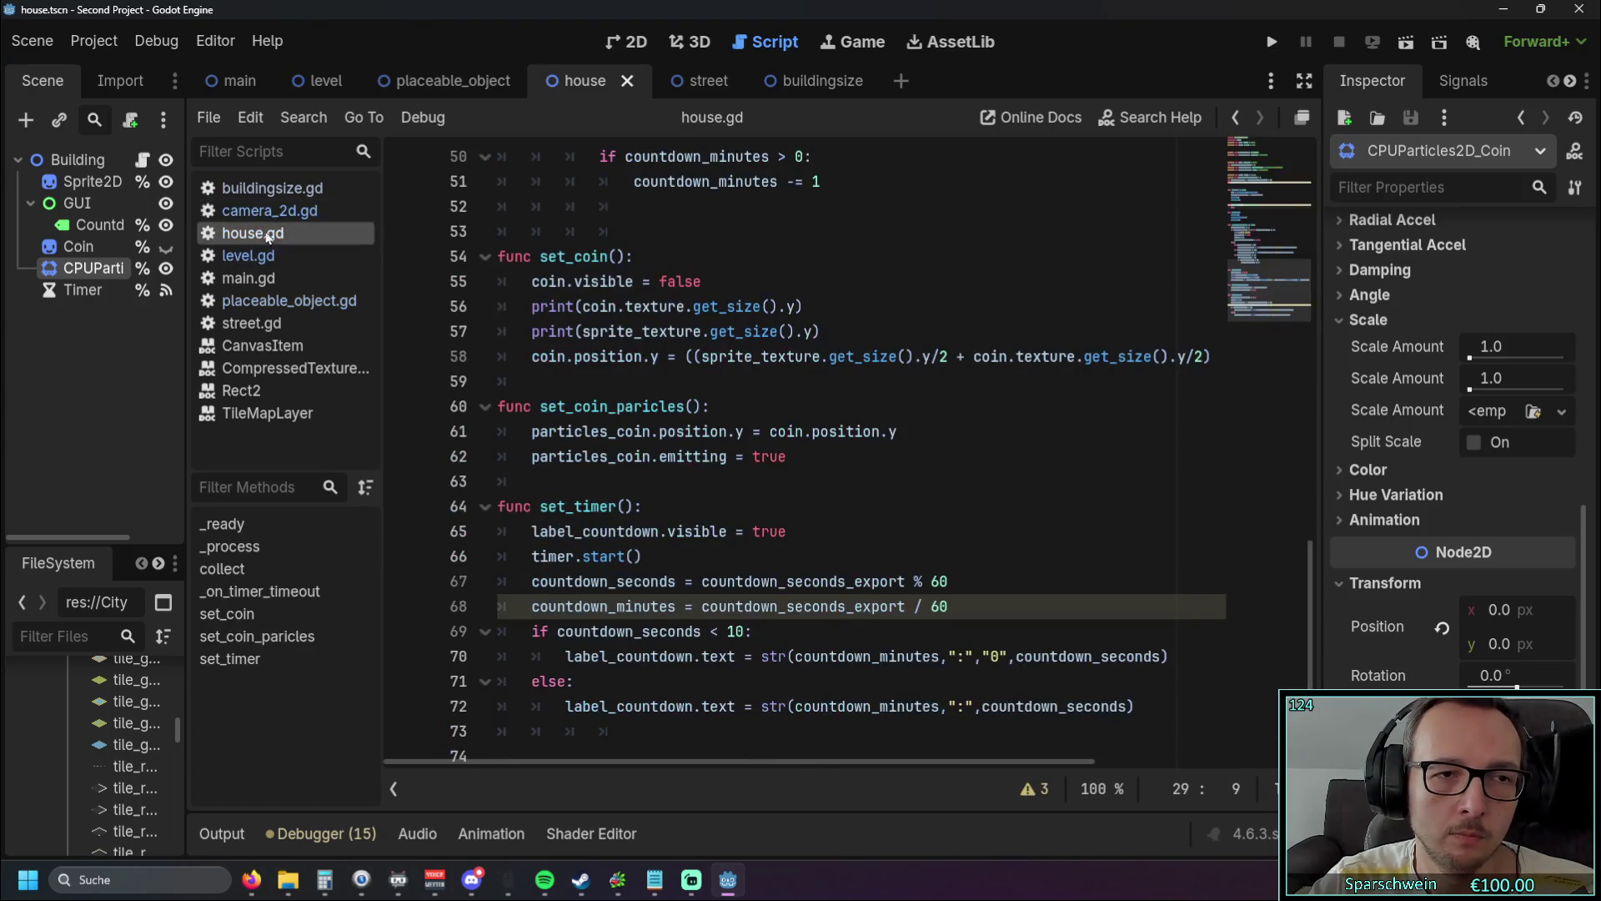
click(273, 189)
scroll(683, 371, up, 8)
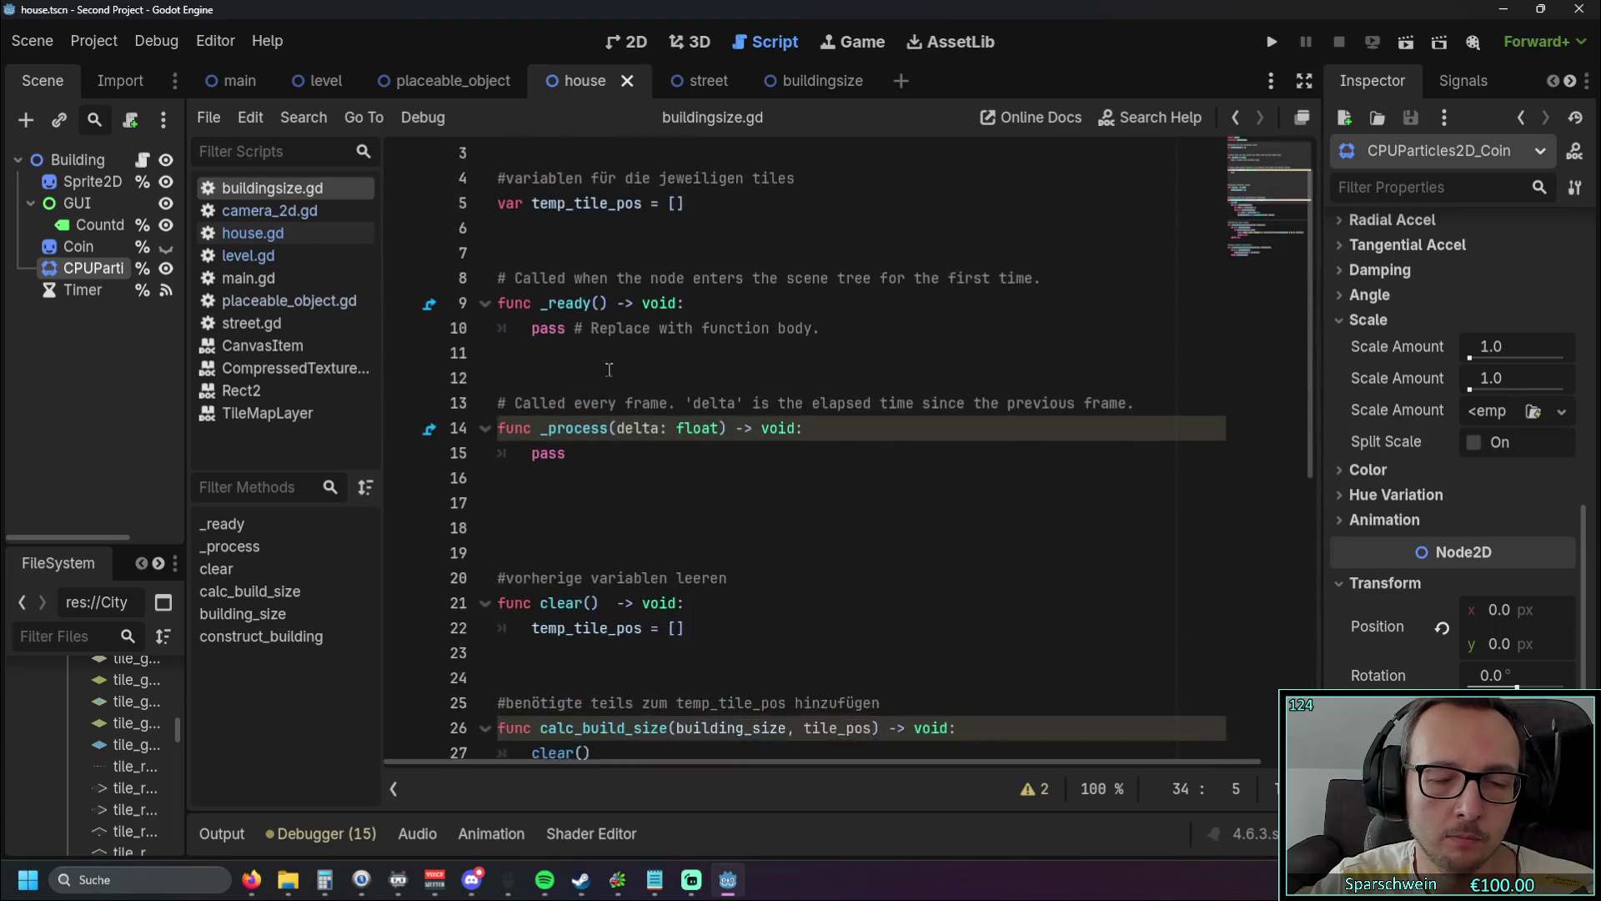
scroll(682, 371, down, 6)
scroll(826, 375, down, 2)
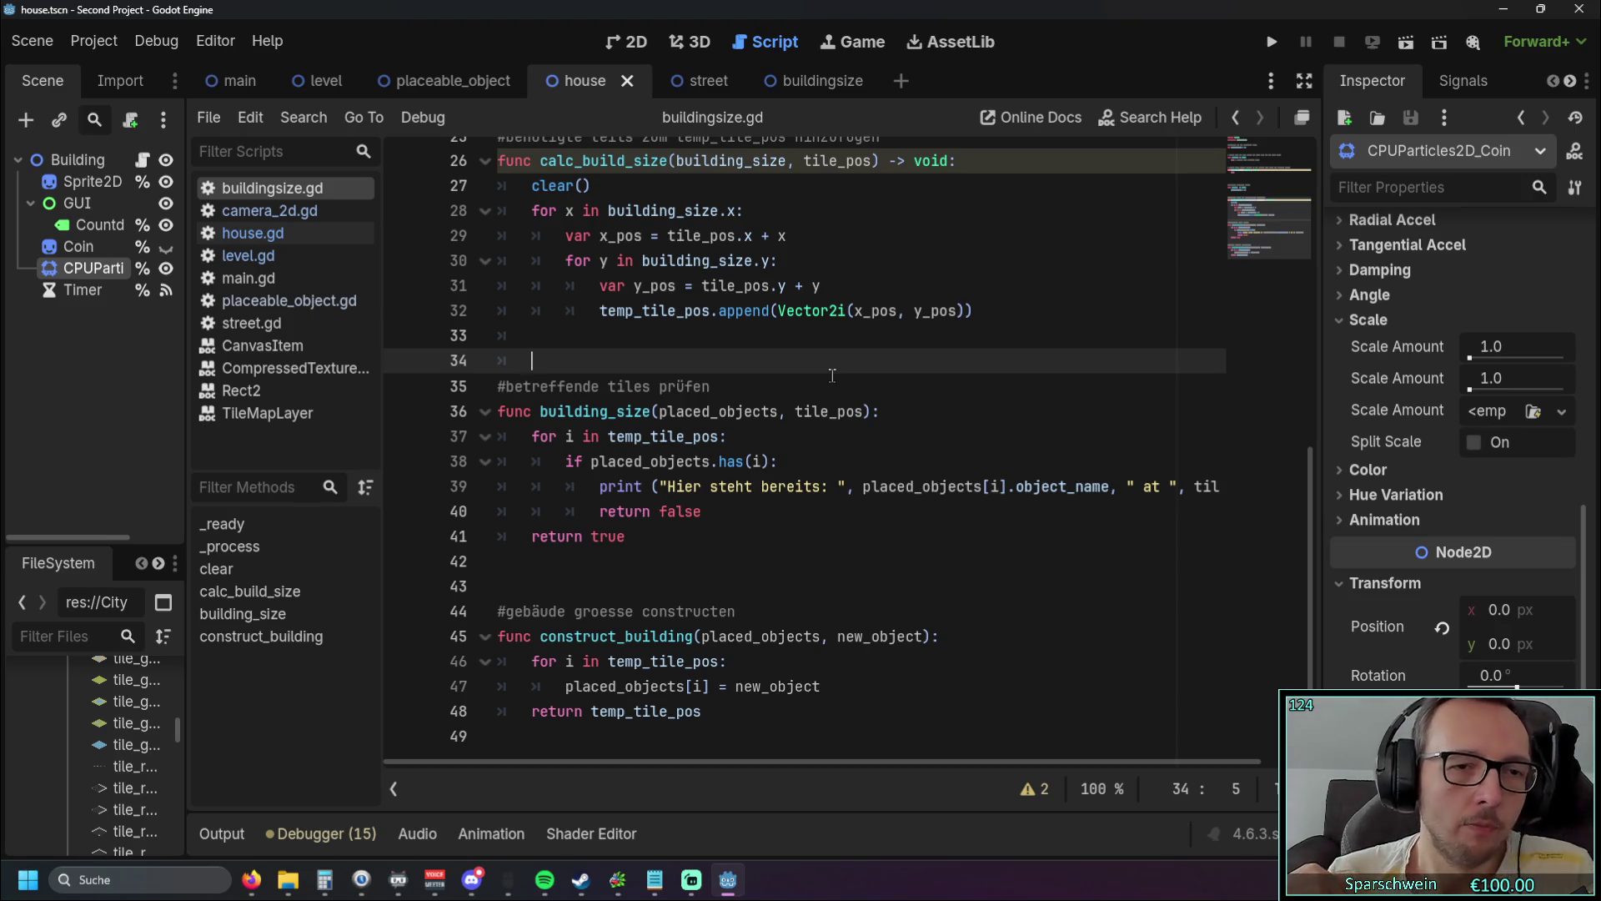
Step: In house.gd, add a blank line after line 72 below set_timer
click(299, 240)
scroll(520, 315, down, 1)
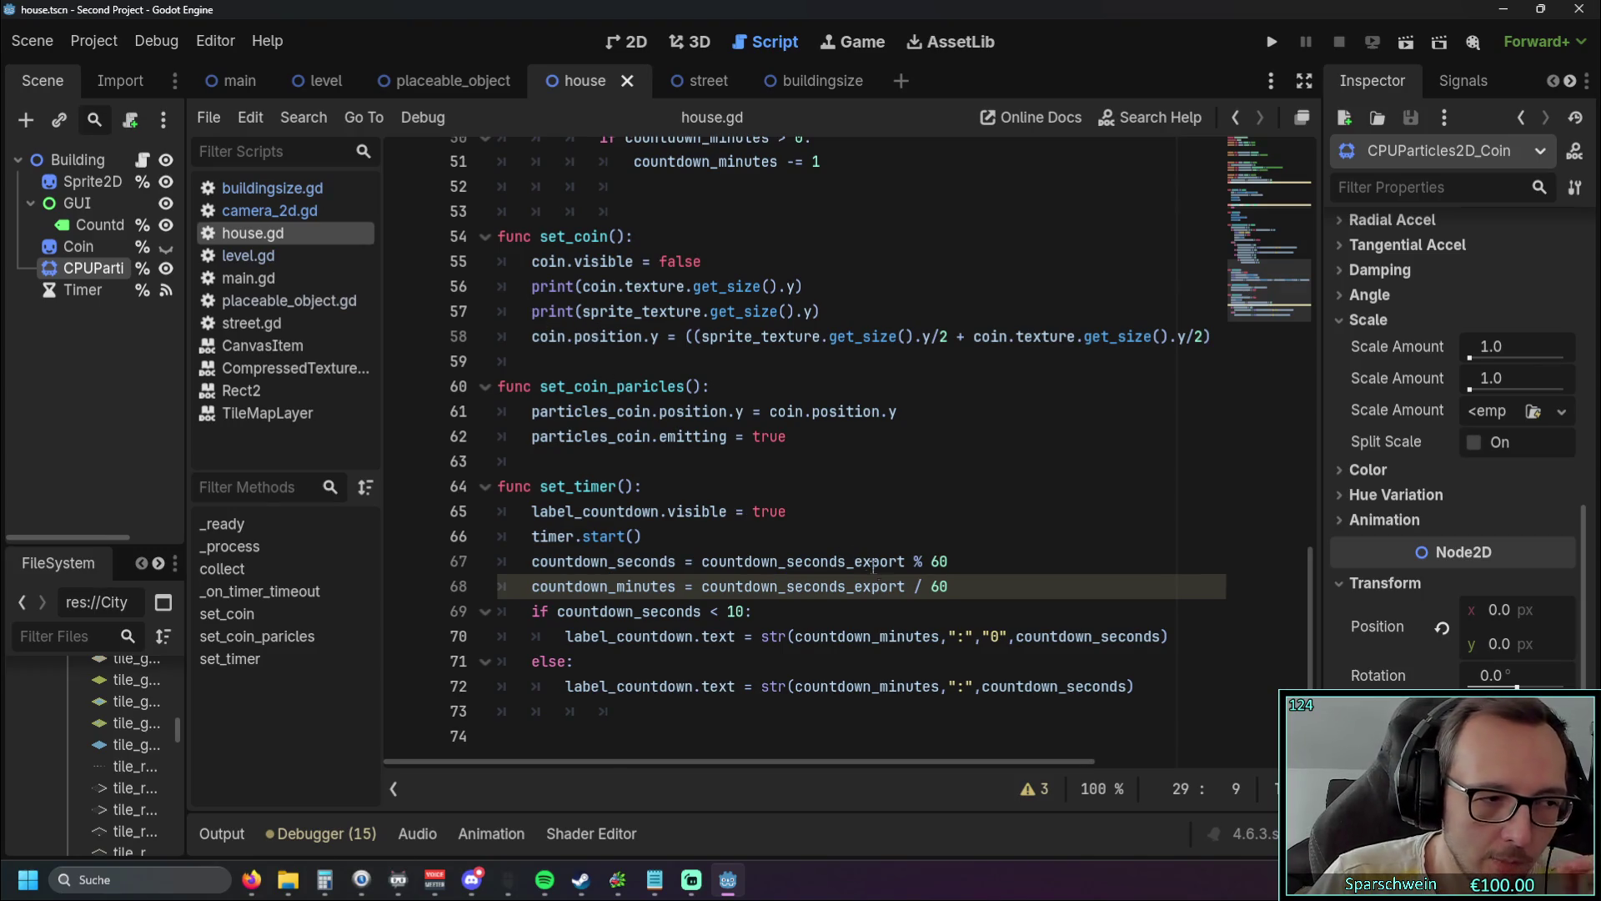
click(1143, 687)
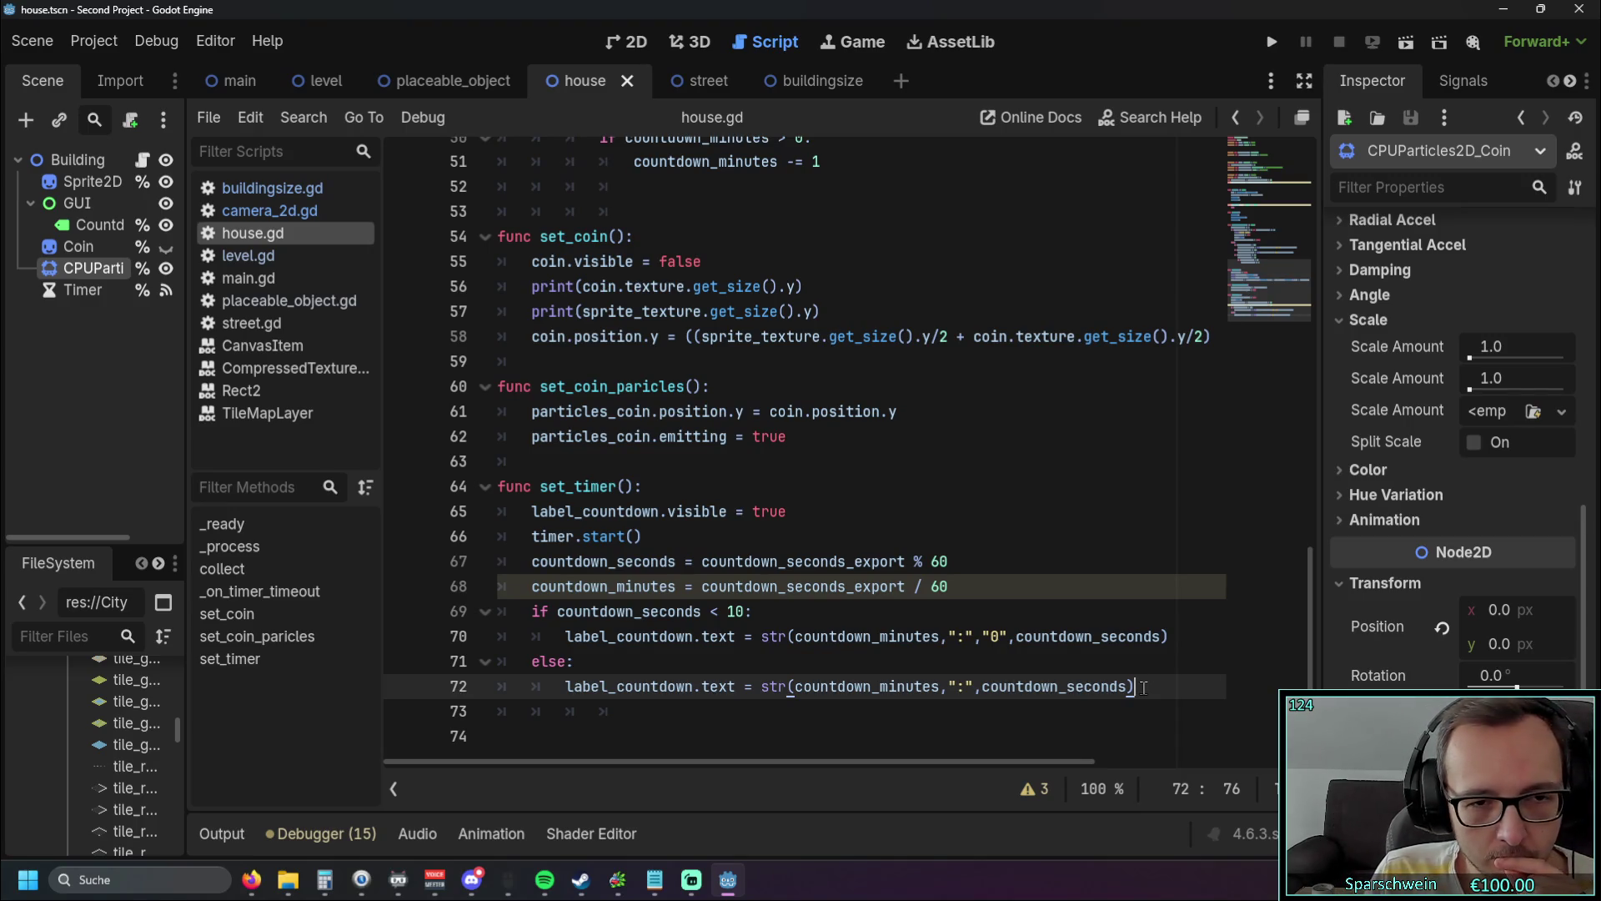
key(Return)
key(Return)
Step: Write 'func street_check():' with an indented 'pass' body at the end of house.gd
key(BackSpace)
key(BackSpace)
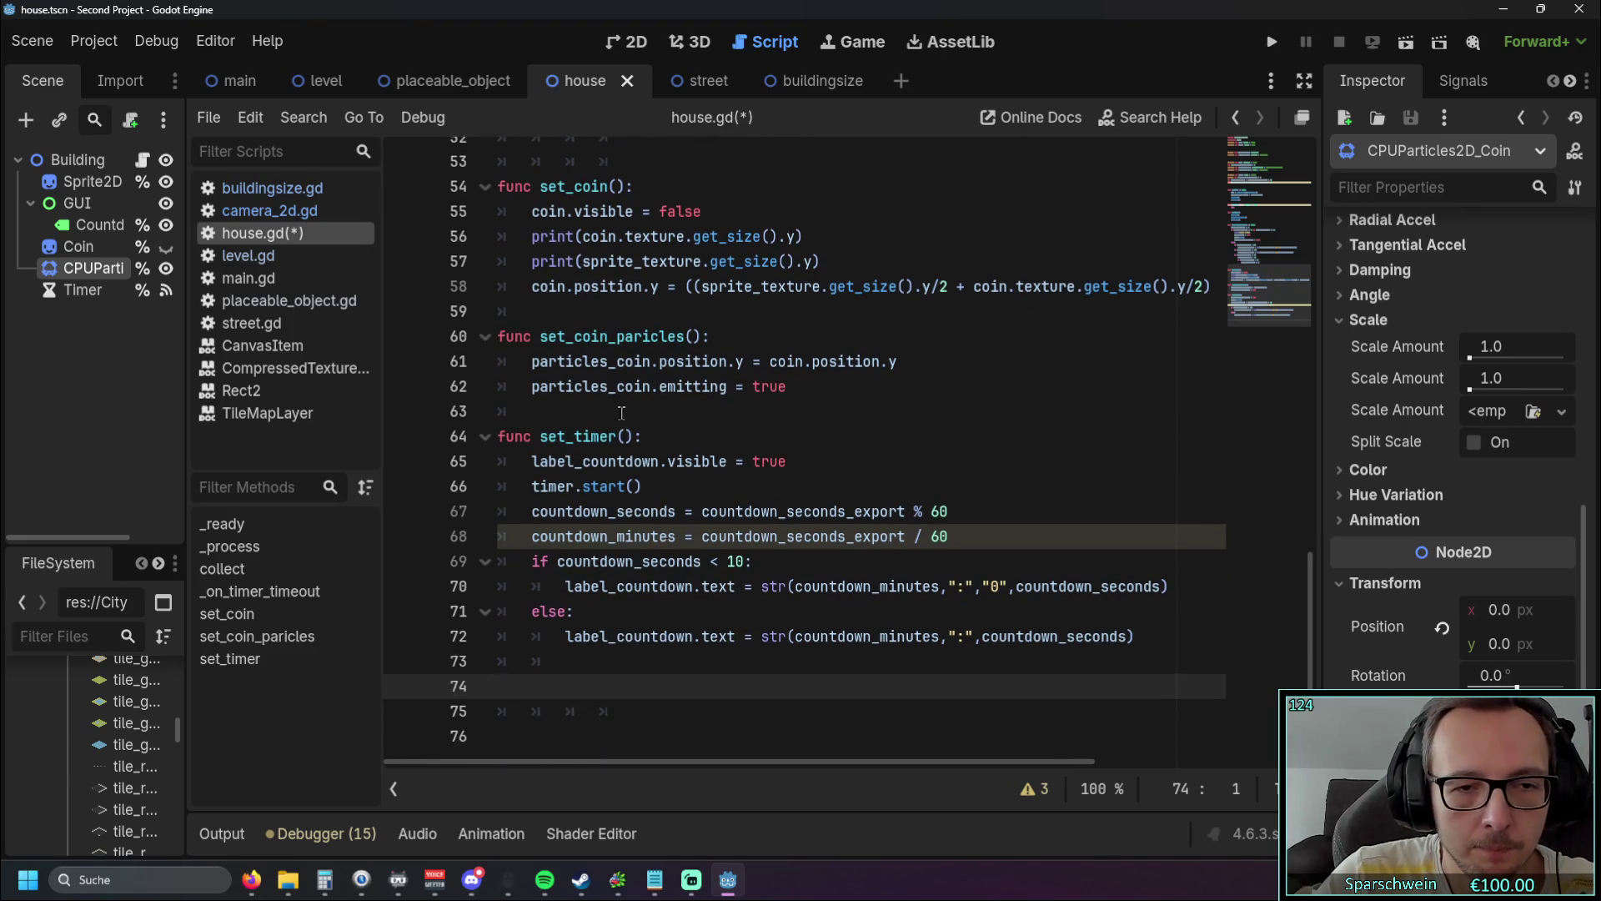
text(func s)
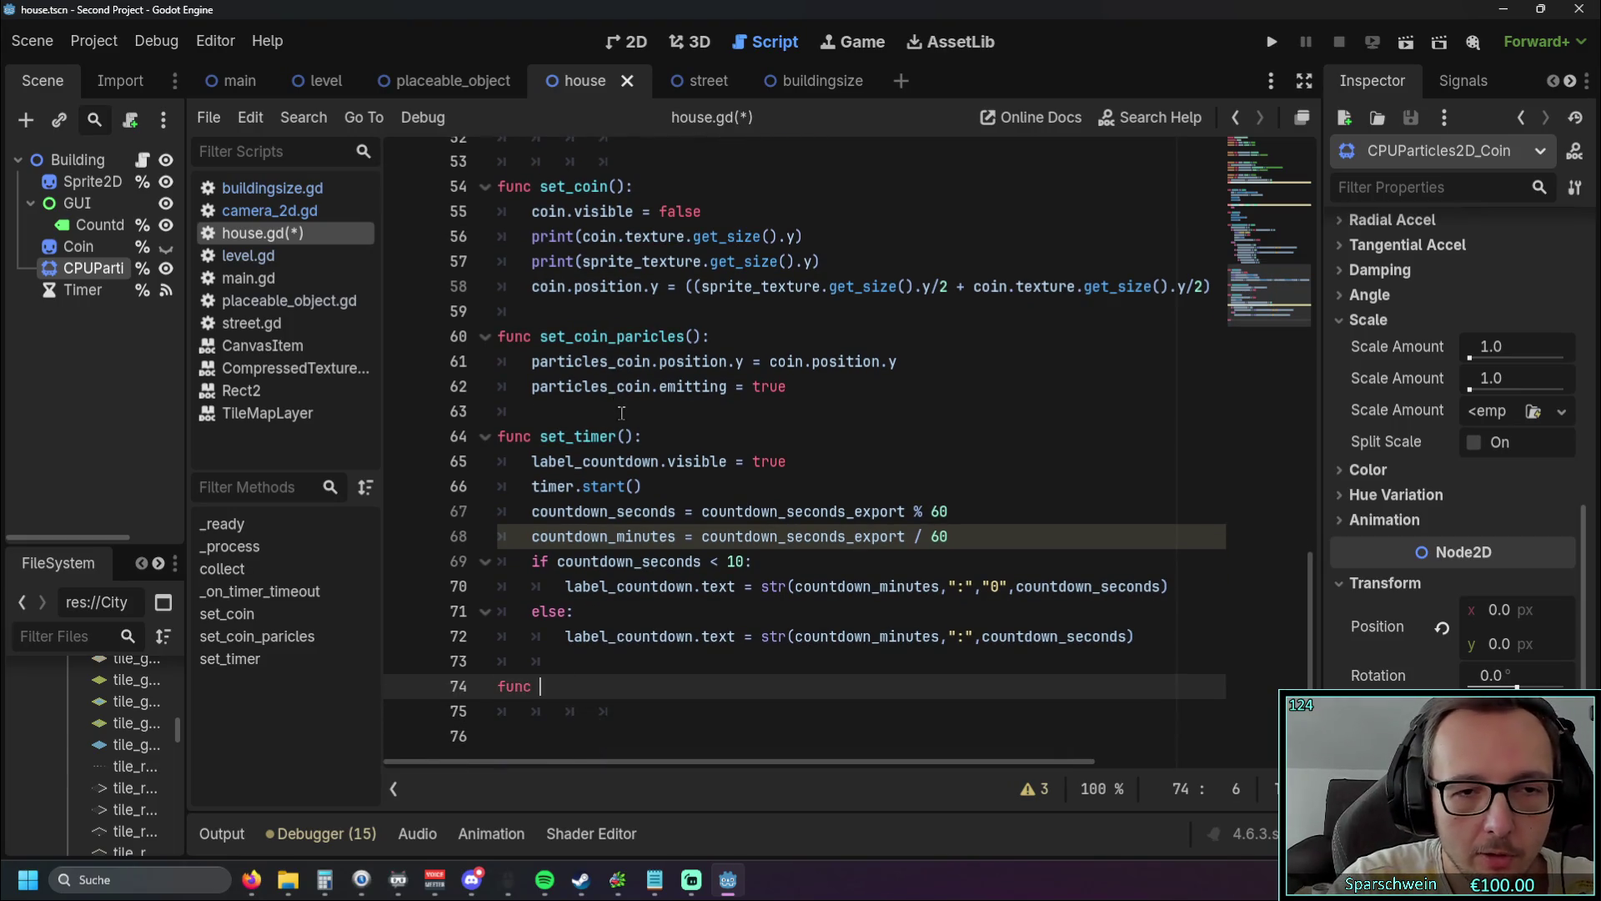
text(tr)
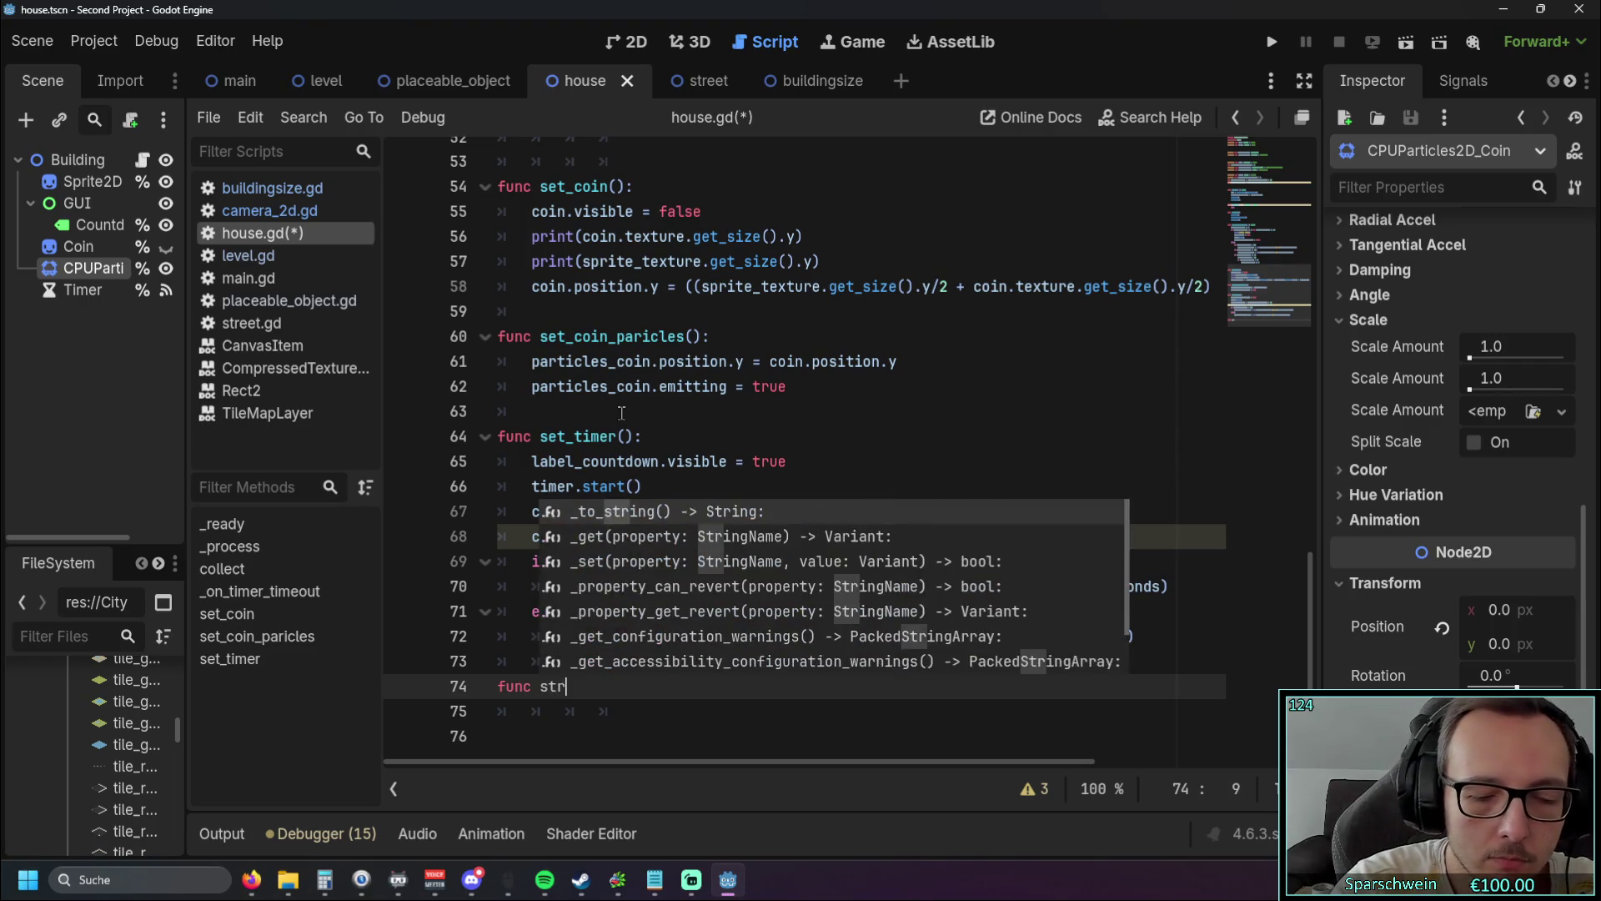
text(eet_che)
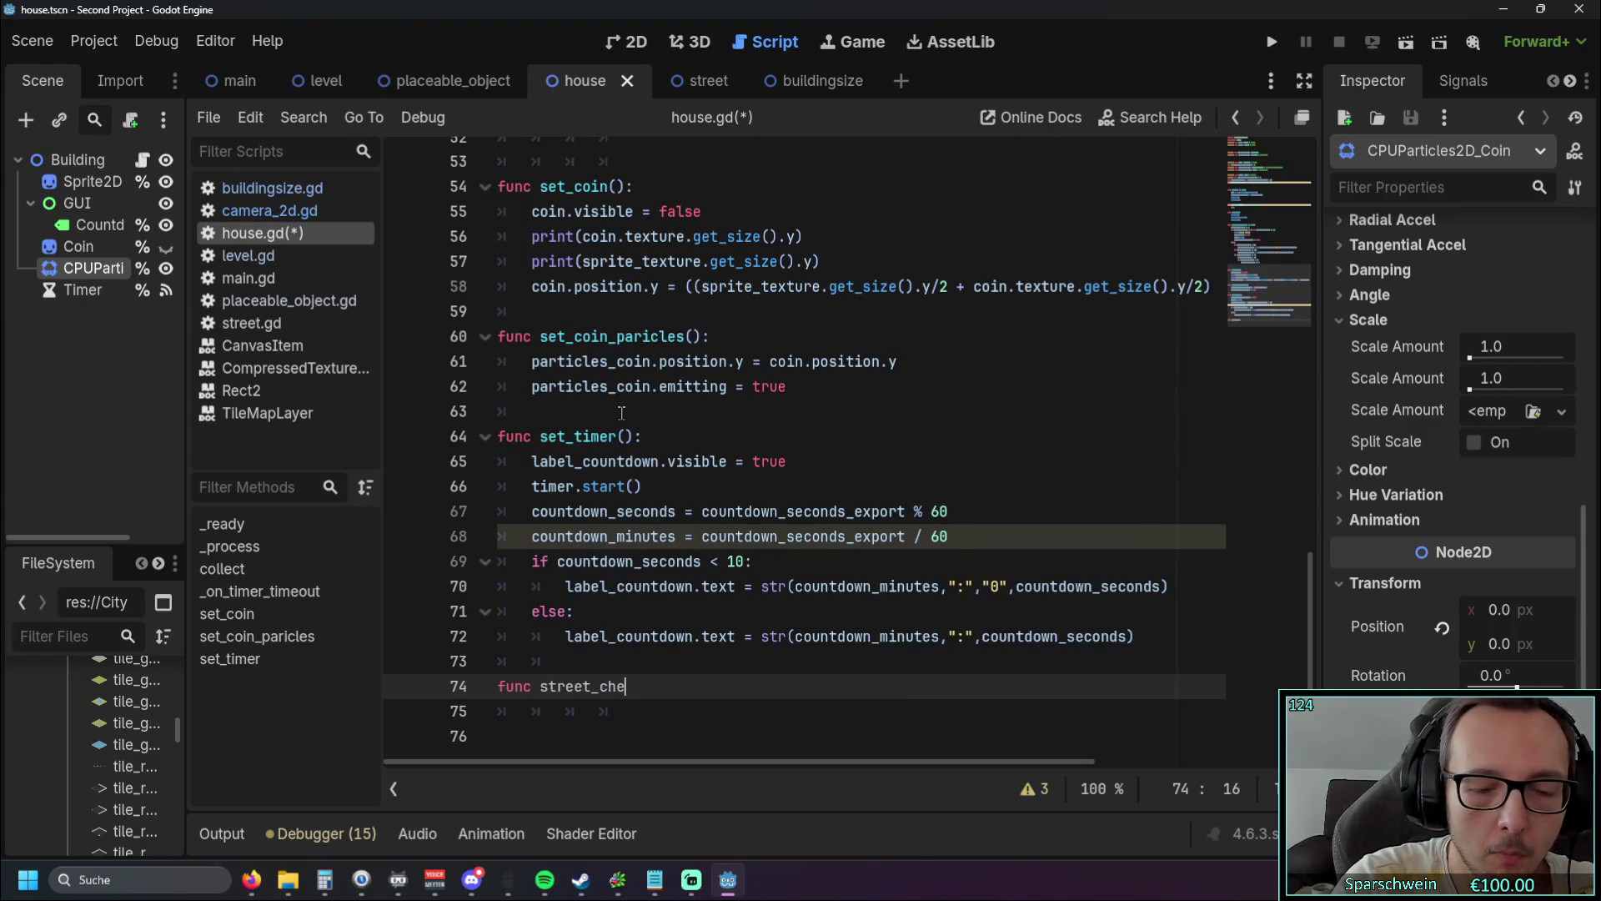
text(ck())
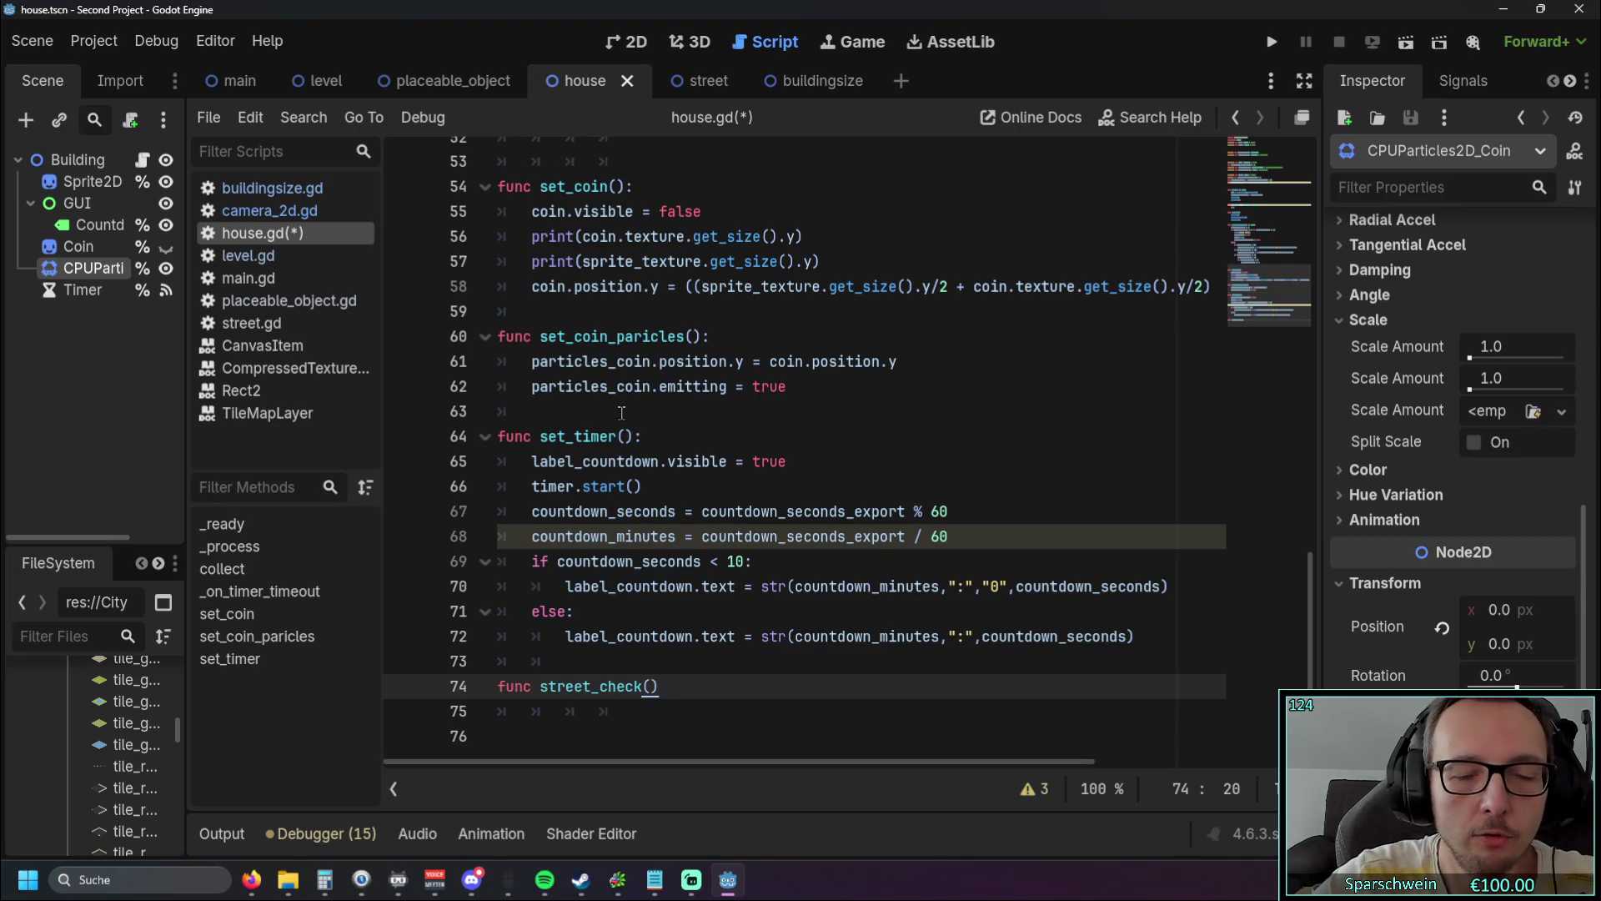
text(:)
key(Return)
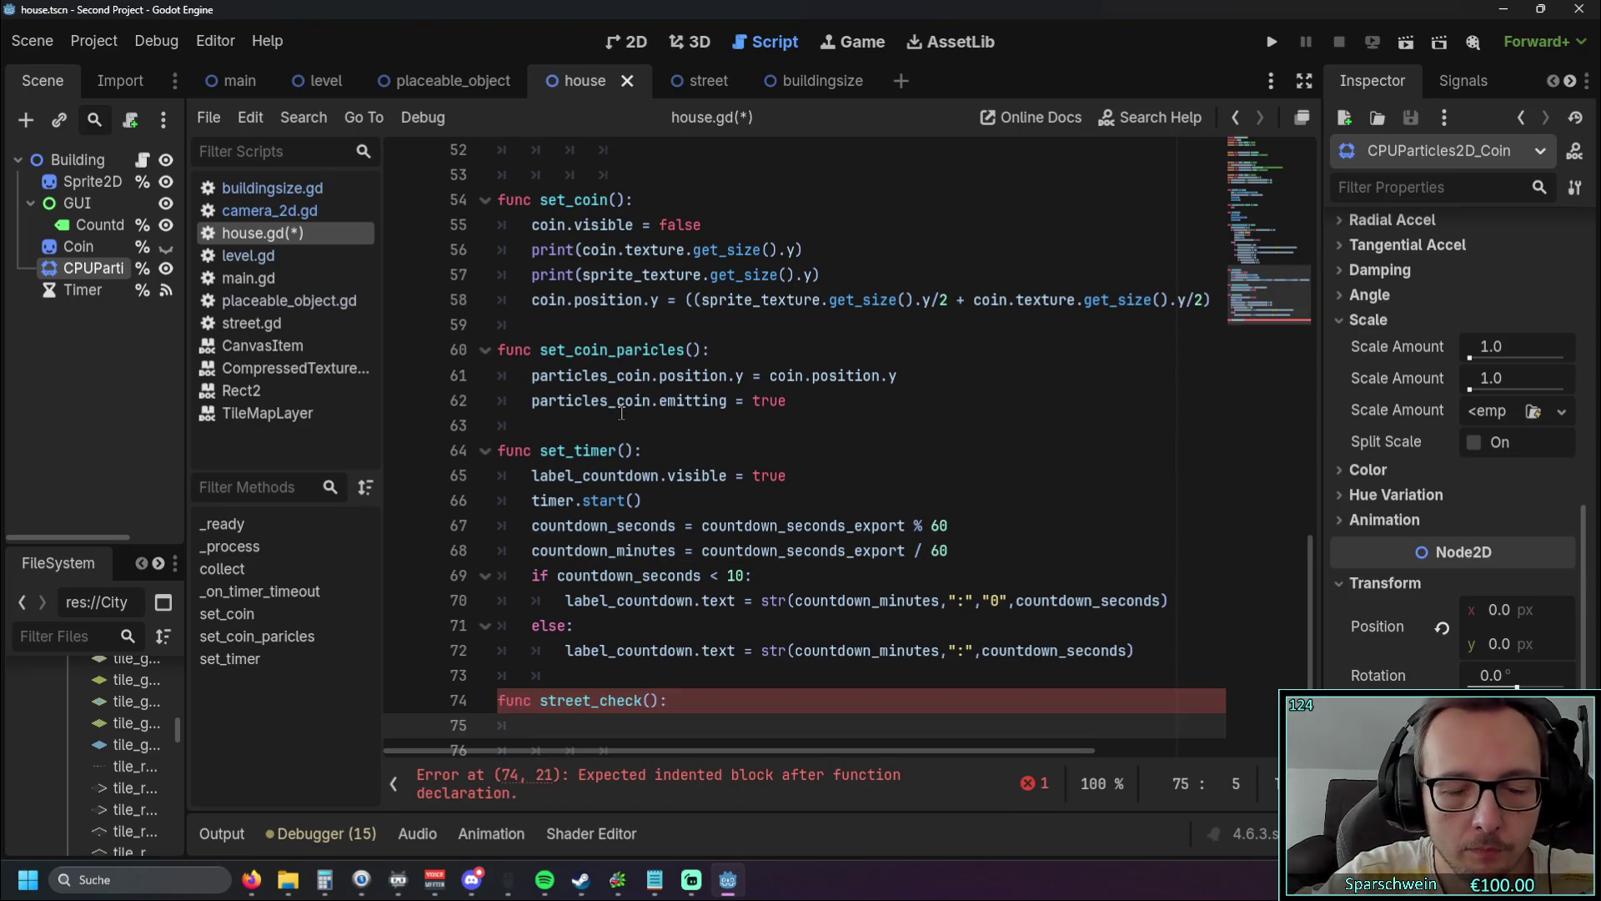
text(pass)
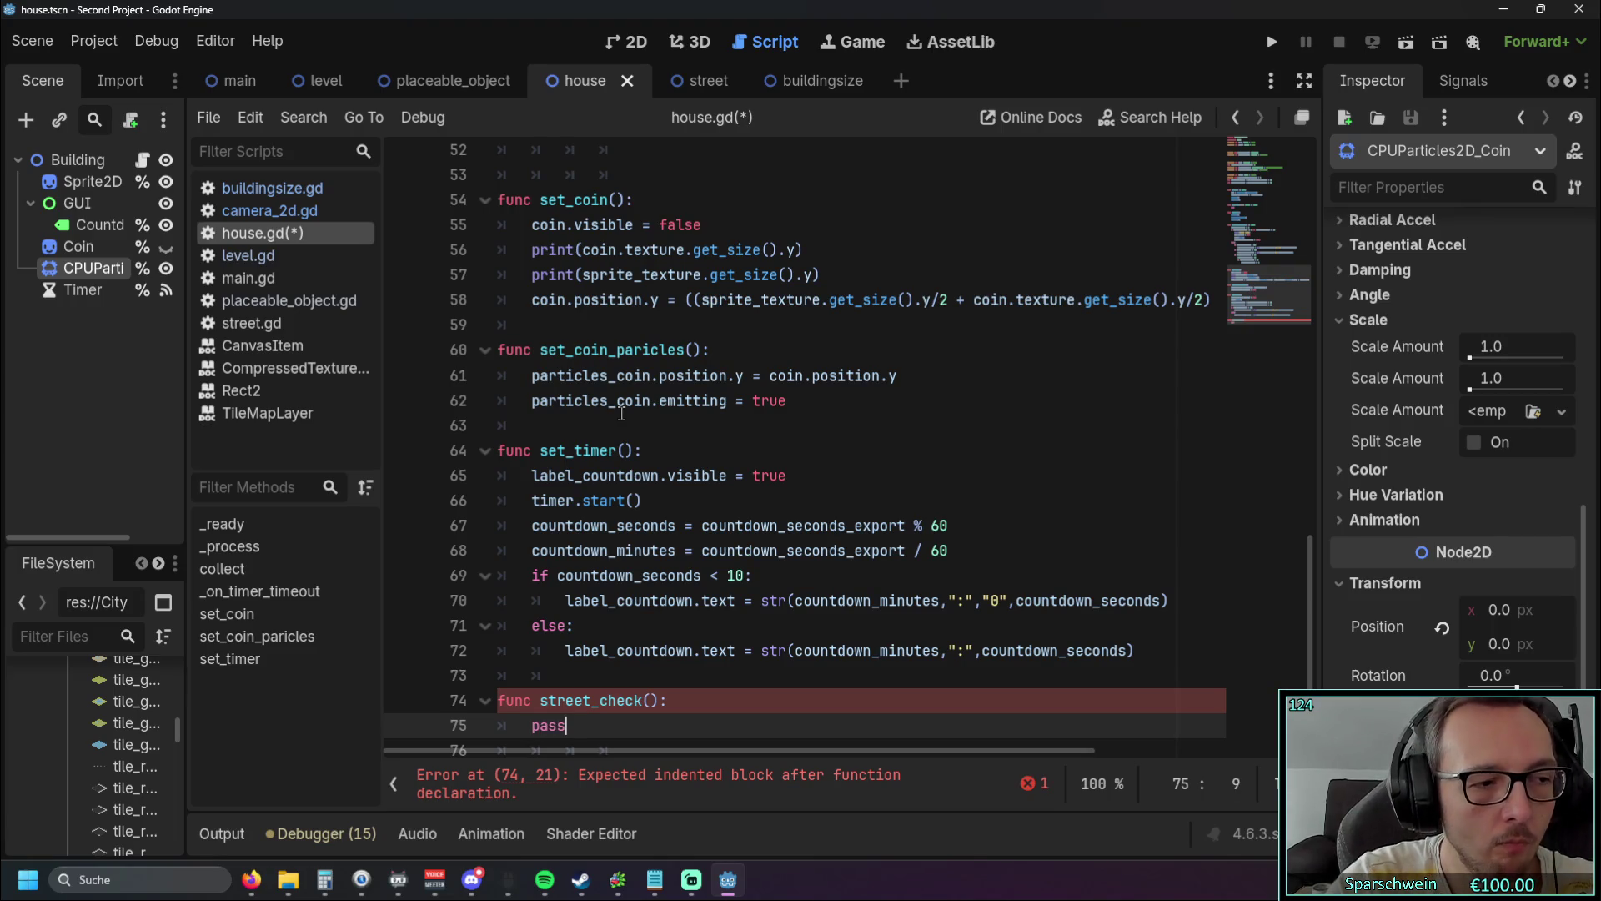
scroll(442, 427, down, 1)
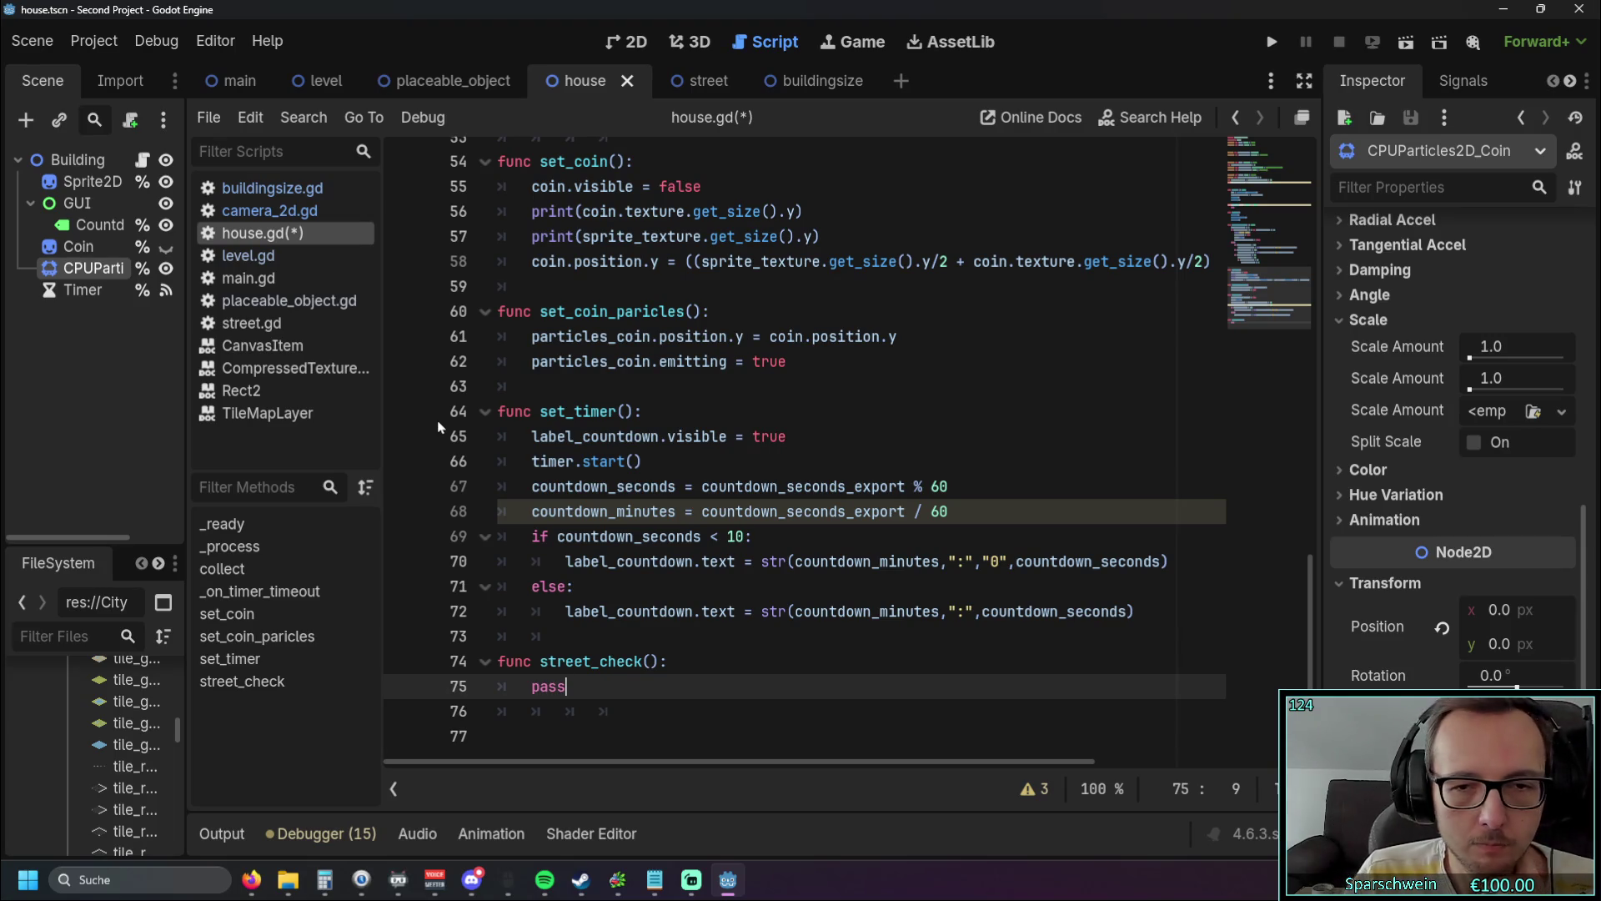
Step: Launch Microsoft Paint by searching 'pa' from the Start menu
click(25, 880)
click(18, 886)
click(19, 886)
text(pa)
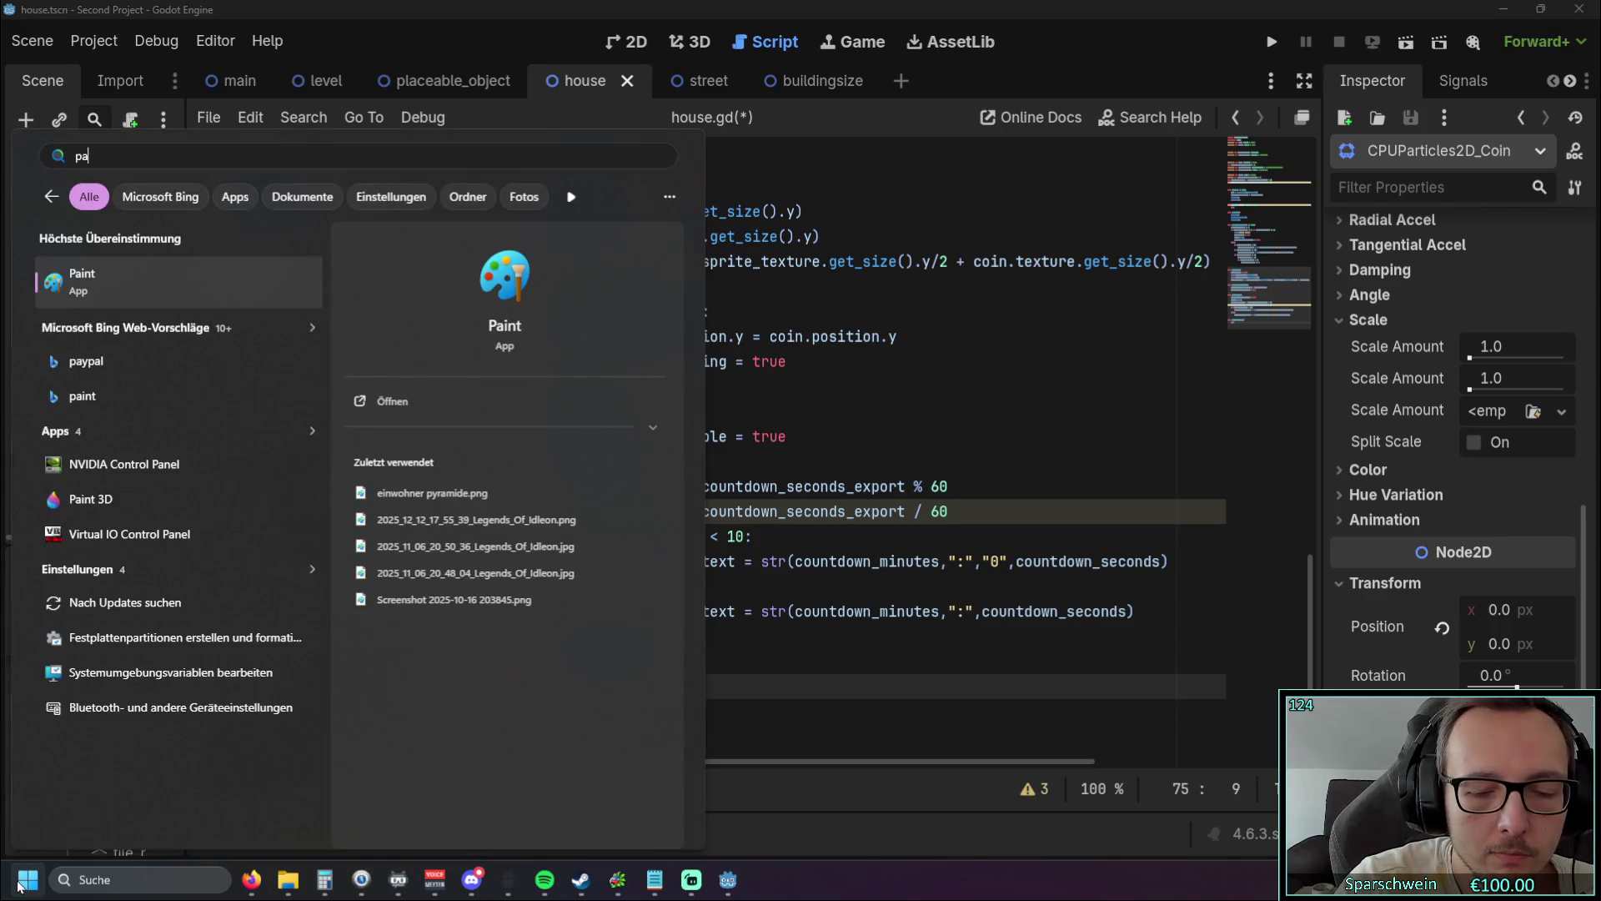
key(Return)
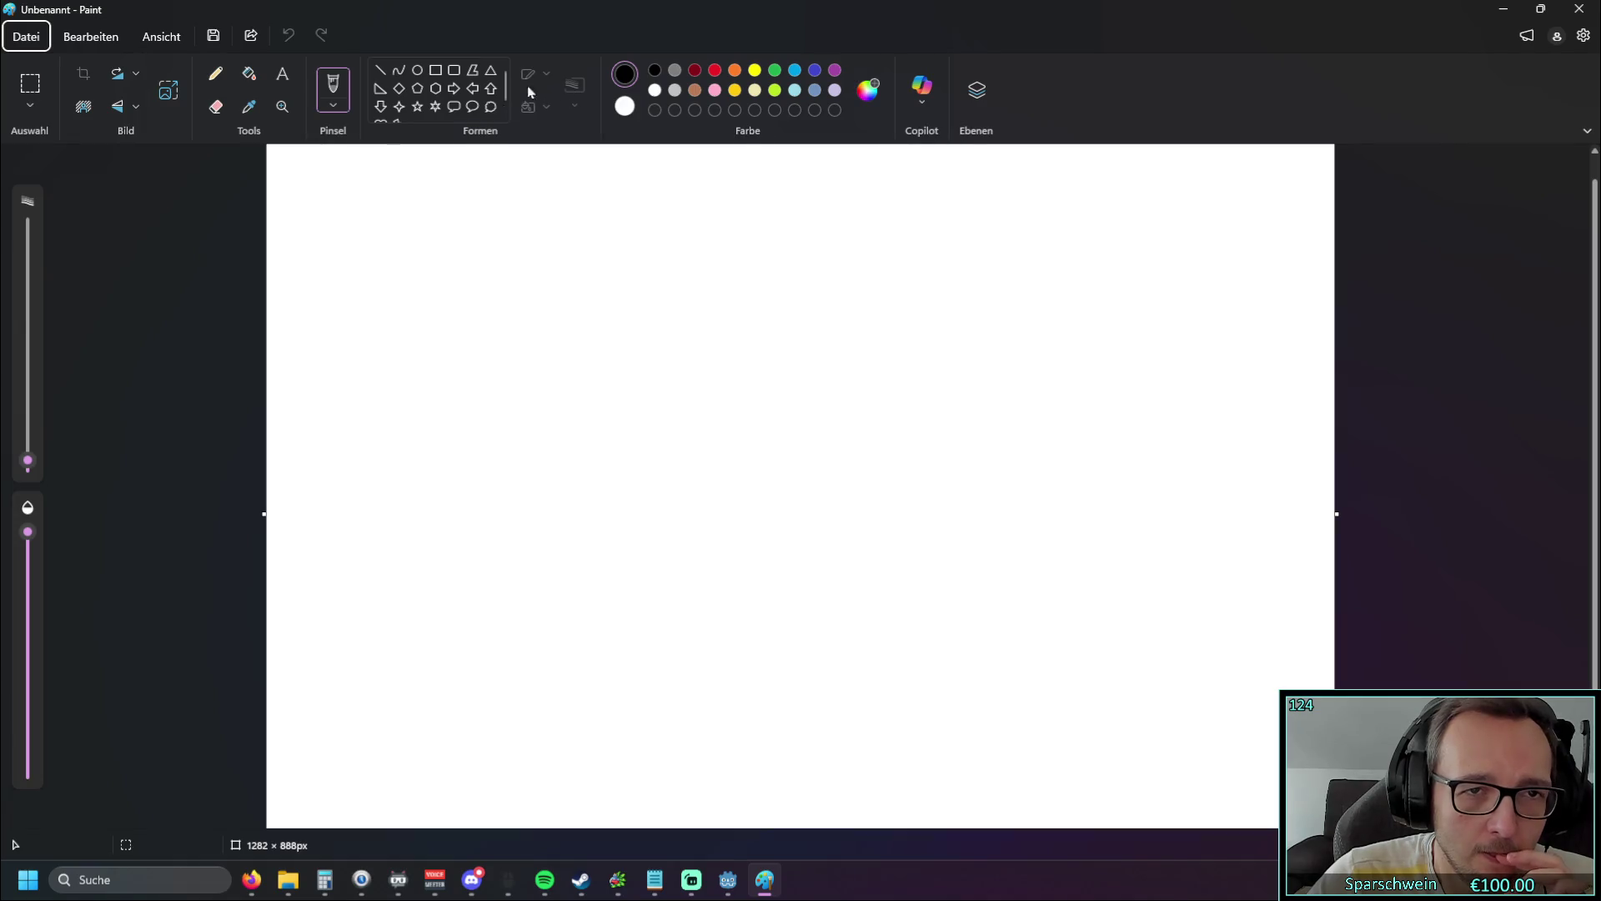
Step: Write 'HQ' with an arrow pointing to 'Street' on the canvas
drag(317, 394, 309, 510)
mouse_move(364, 423)
mouse_down()
mouse_move(348, 510)
mouse_move(362, 463)
mouse_up()
mouse_move(435, 423)
mouse_down()
mouse_move(457, 475)
mouse_move(446, 419)
mouse_up()
drag(417, 457, 466, 510)
mouse_move(514, 463)
mouse_down()
mouse_move(577, 465)
mouse_move(566, 490)
mouse_up()
mouse_move(724, 412)
mouse_down()
mouse_move(704, 412)
mouse_move(662, 500)
mouse_up()
mouse_move(749, 407)
mouse_down()
mouse_move(715, 494)
mouse_move(798, 472)
mouse_move(757, 496)
mouse_move(804, 467)
mouse_move(826, 484)
mouse_up()
drag(863, 396, 825, 499)
drag(816, 464, 845, 461)
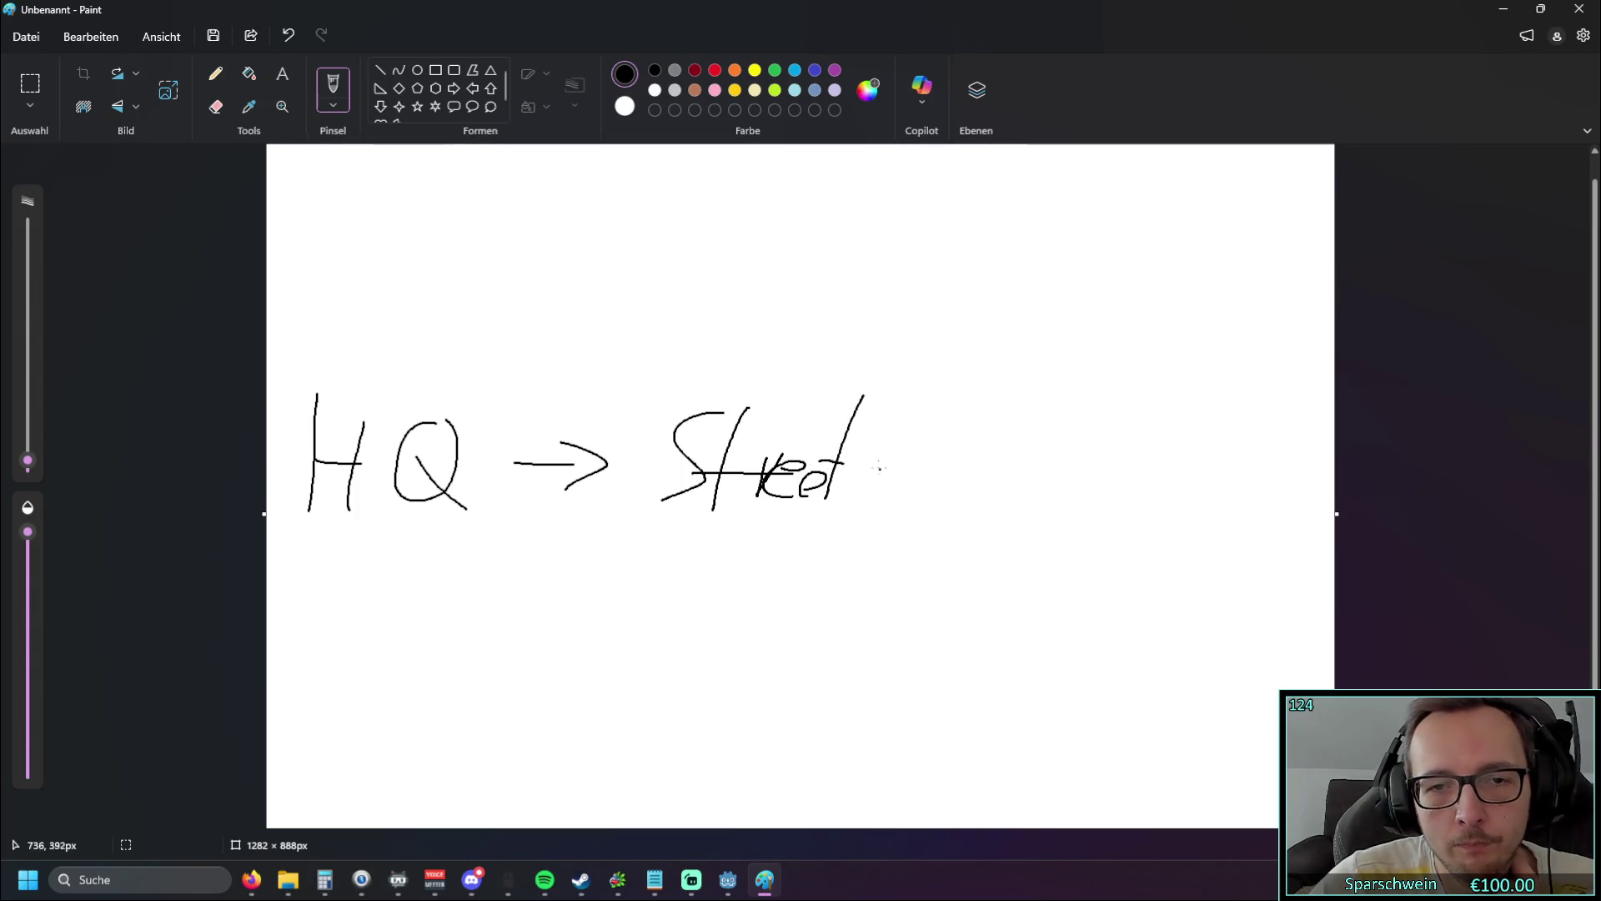
Step: Draw branches from Street up-right to 'House' and across to 'Farm'
drag(898, 439, 983, 297)
mouse_move(1081, 225)
mouse_down()
mouse_move(1069, 292)
mouse_move(1102, 294)
mouse_up()
mouse_move(1051, 269)
mouse_down()
mouse_move(1120, 267)
mouse_move(1174, 298)
mouse_move(1261, 292)
mouse_move(1228, 279)
mouse_up()
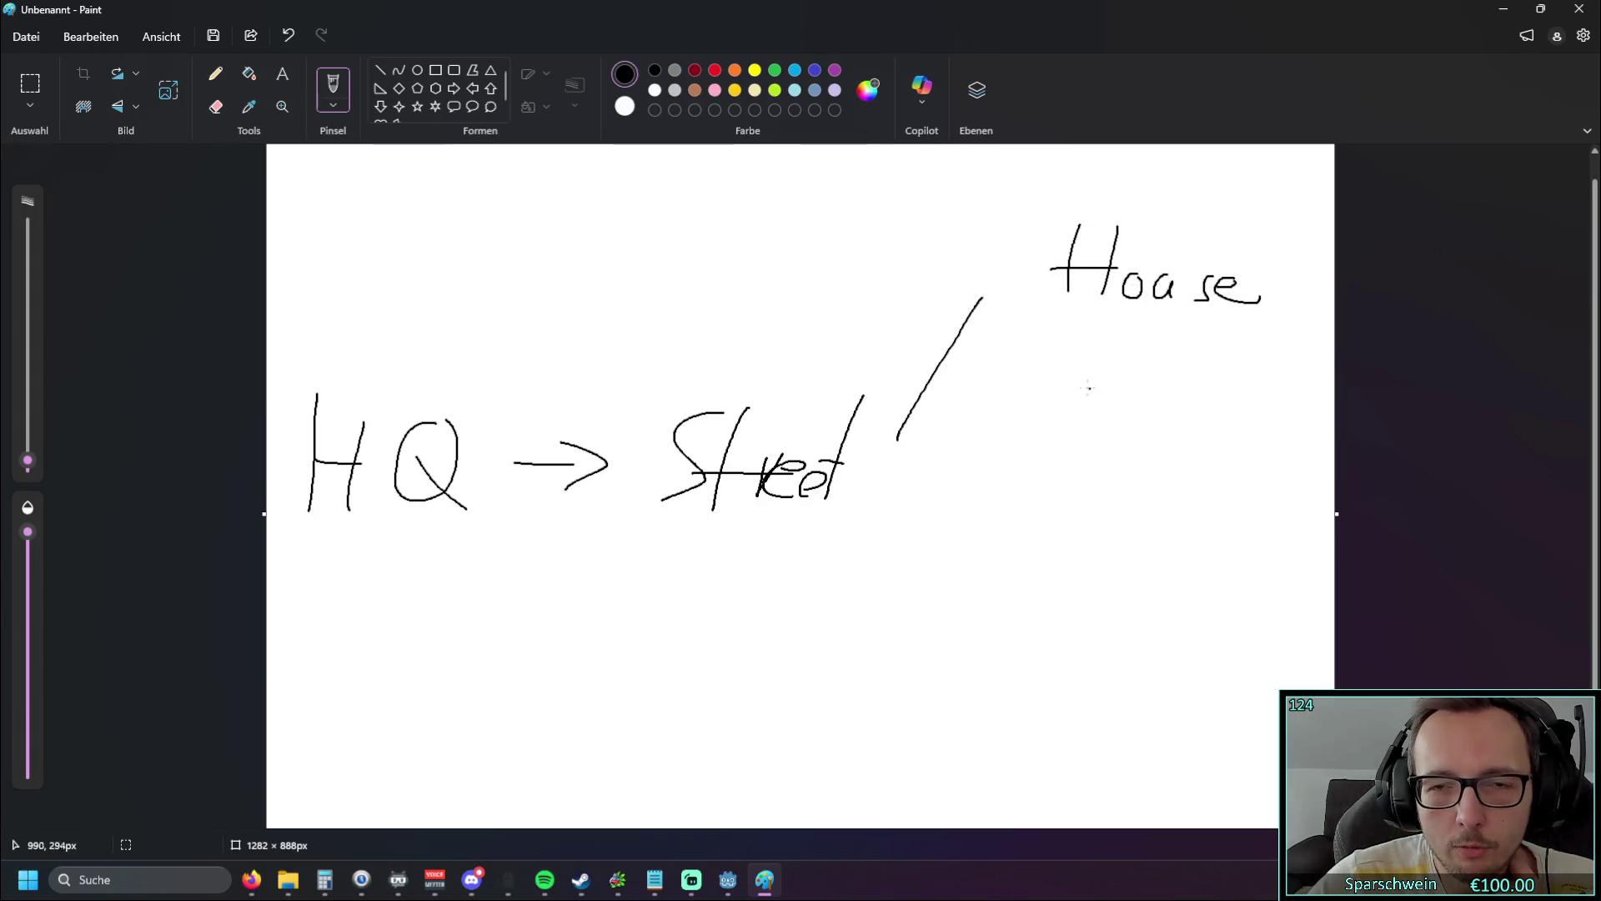
mouse_move(886, 489)
mouse_down()
mouse_move(1000, 491)
mouse_move(1066, 536)
mouse_up()
mouse_move(1053, 473)
mouse_down()
mouse_move(1116, 472)
mouse_move(1105, 496)
mouse_up()
drag(1120, 506, 1123, 520)
mouse_move(1141, 524)
mouse_down()
mouse_move(1161, 501)
mouse_move(1216, 530)
mouse_up()
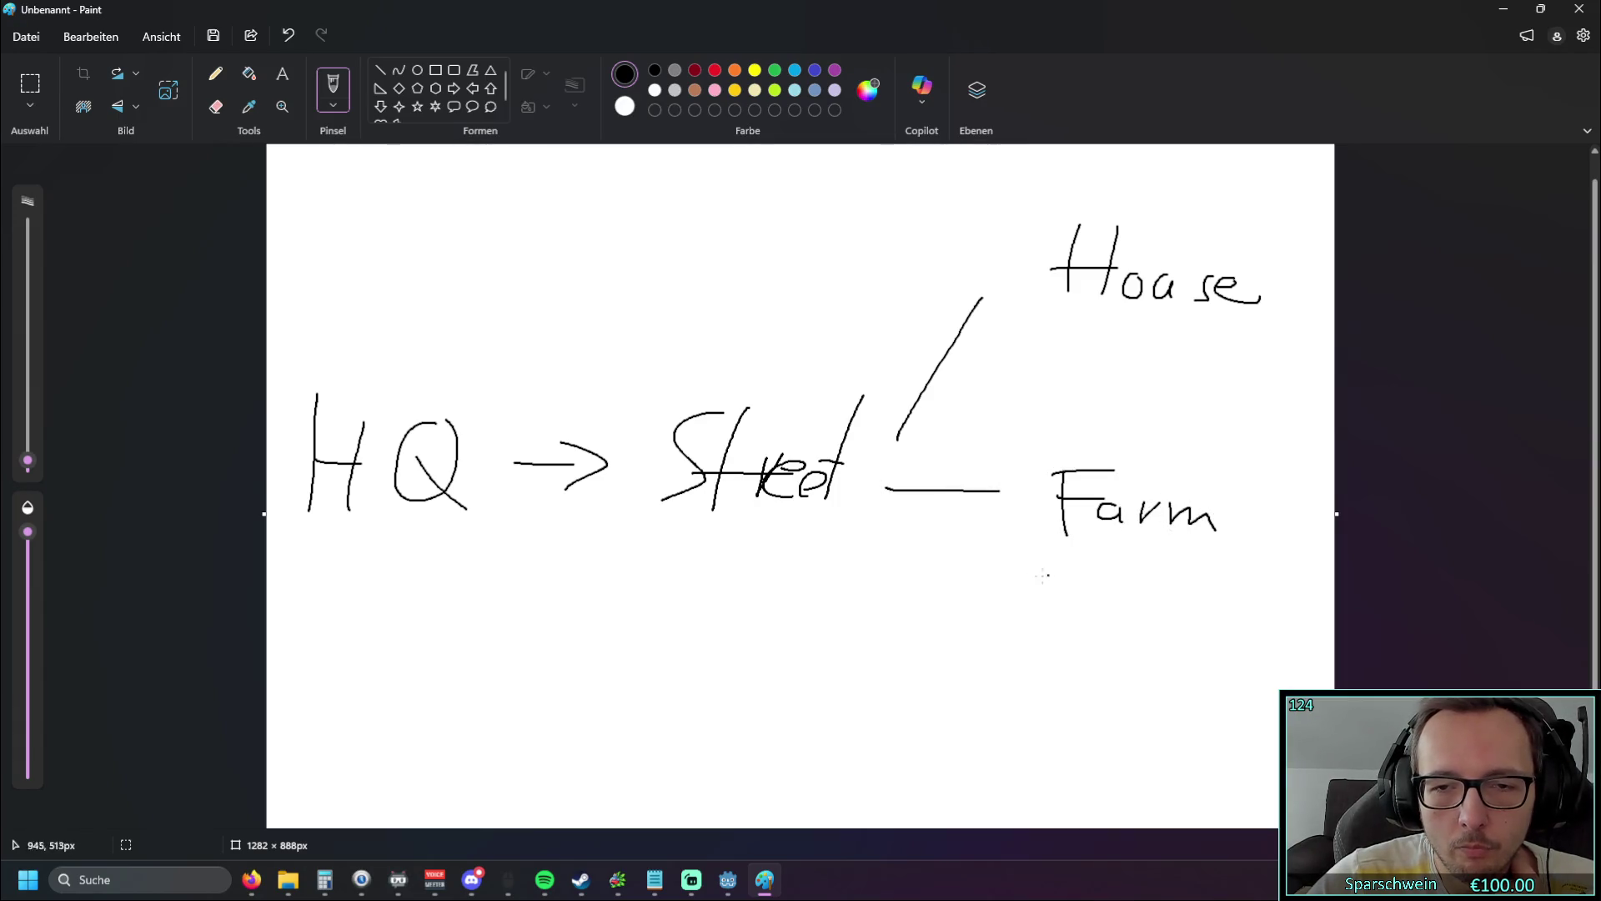
Step: Draw a lower branch from Street labelled 'Power Plant'
drag(866, 578, 984, 738)
mouse_move(988, 682)
mouse_down()
mouse_move(997, 708)
mouse_move(1039, 723)
mouse_move(1121, 722)
mouse_up()
drag(1117, 732, 1148, 753)
drag(1169, 741, 1185, 735)
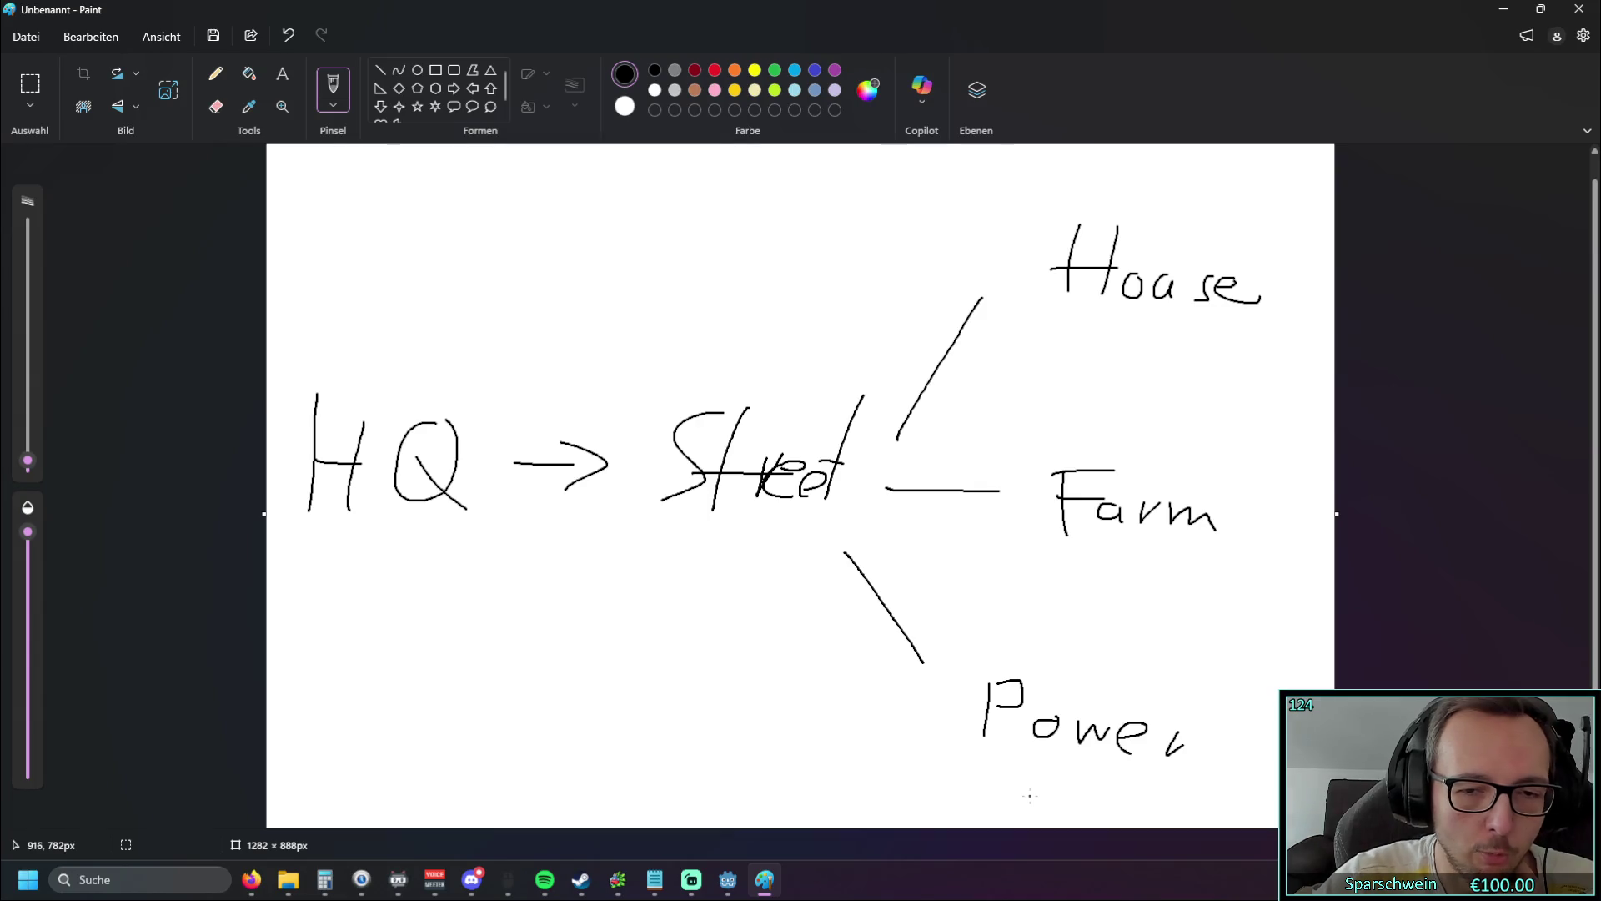
mouse_move(1213, 719)
mouse_down()
mouse_move(1201, 741)
mouse_move(1251, 741)
mouse_move(1256, 762)
mouse_move(1278, 751)
mouse_up()
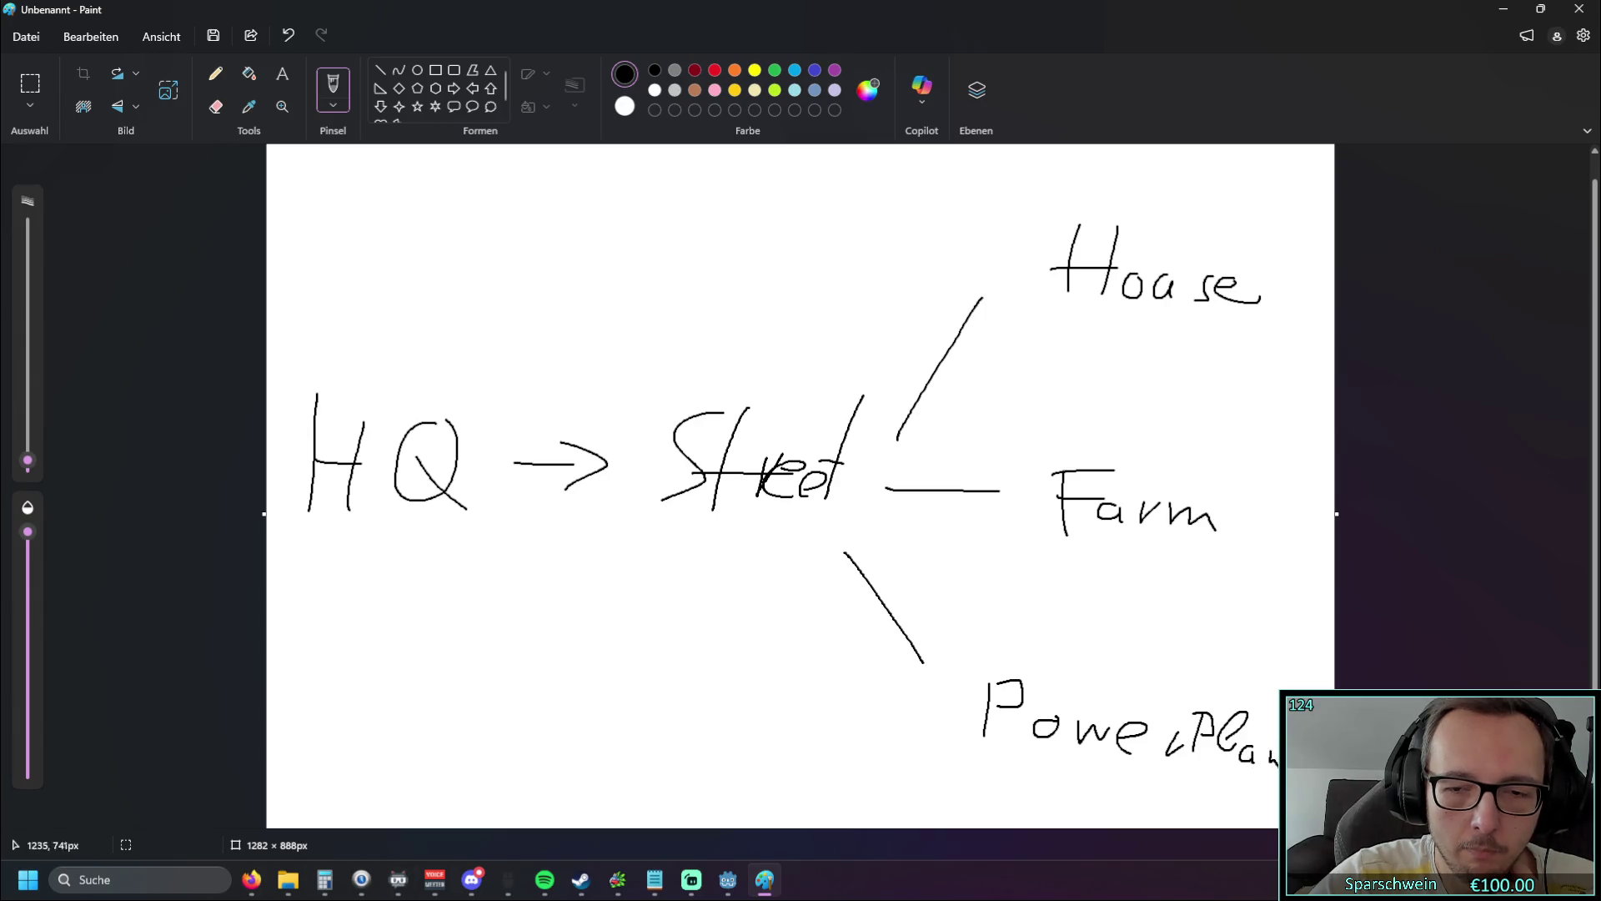
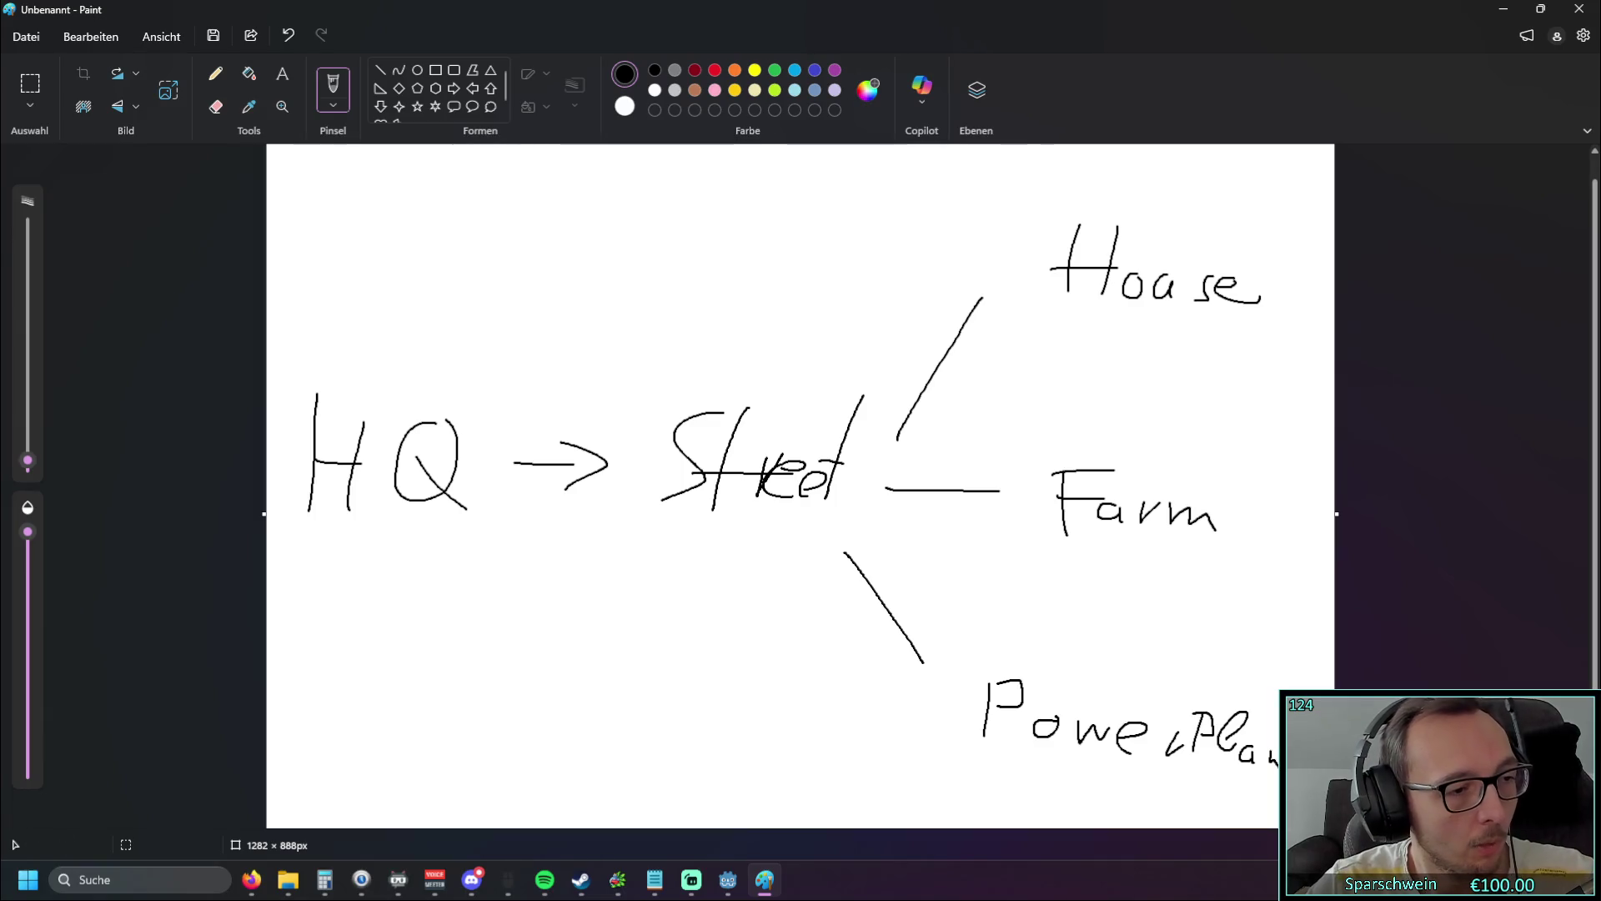
Step: Return to house.gd, review the set_timer and street_check code, then switch to the street scene
key(alt+Tab)
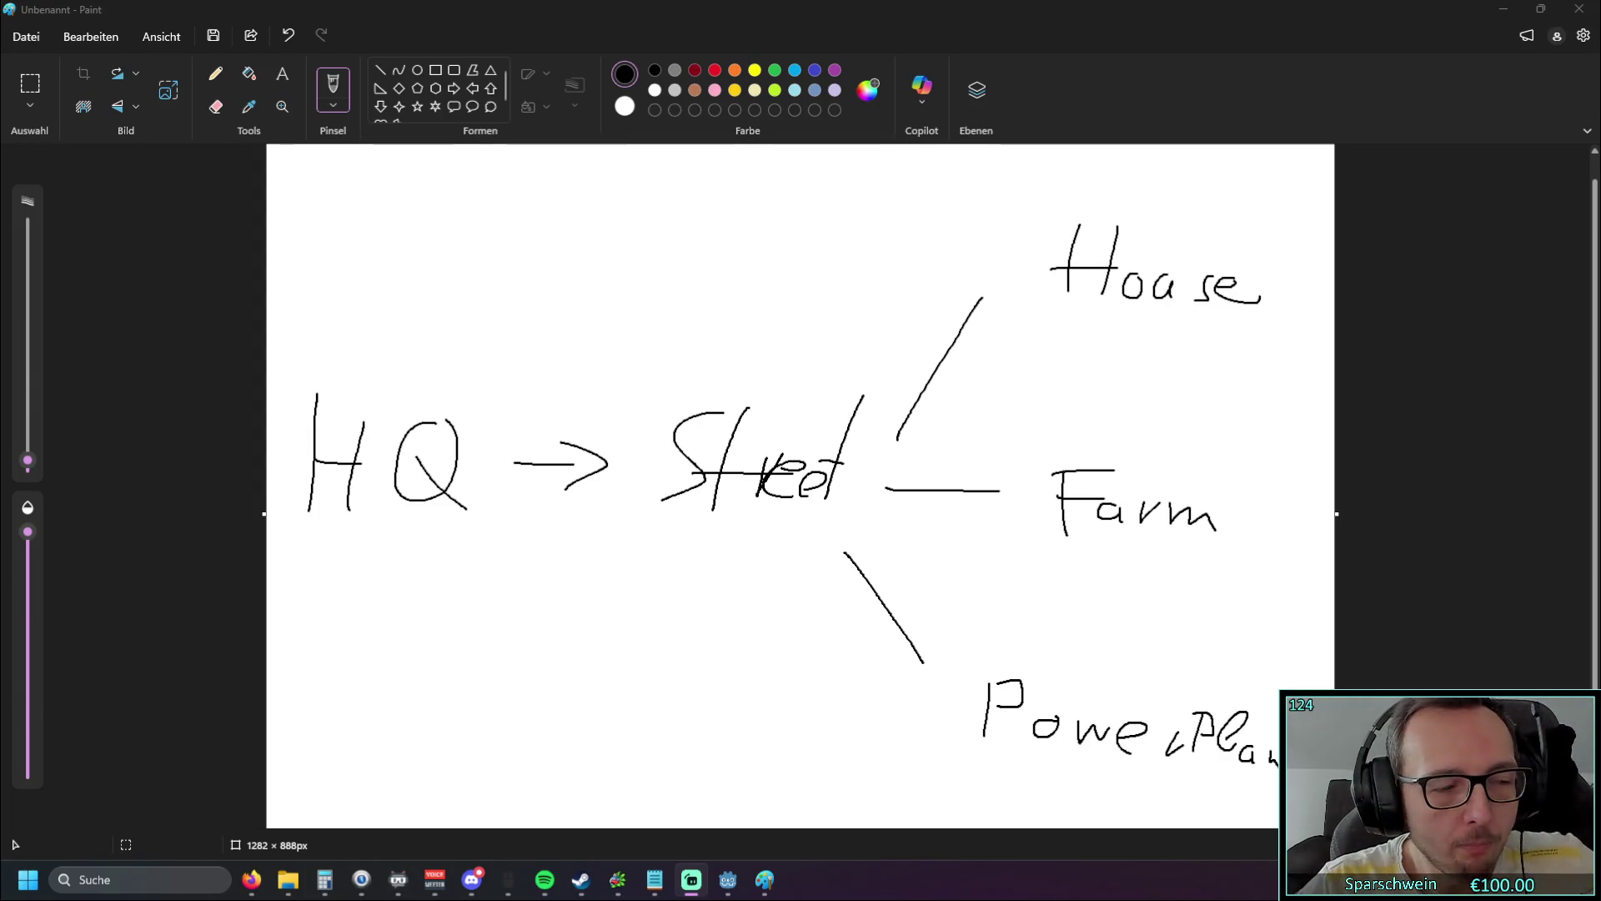
key(alt+Tab)
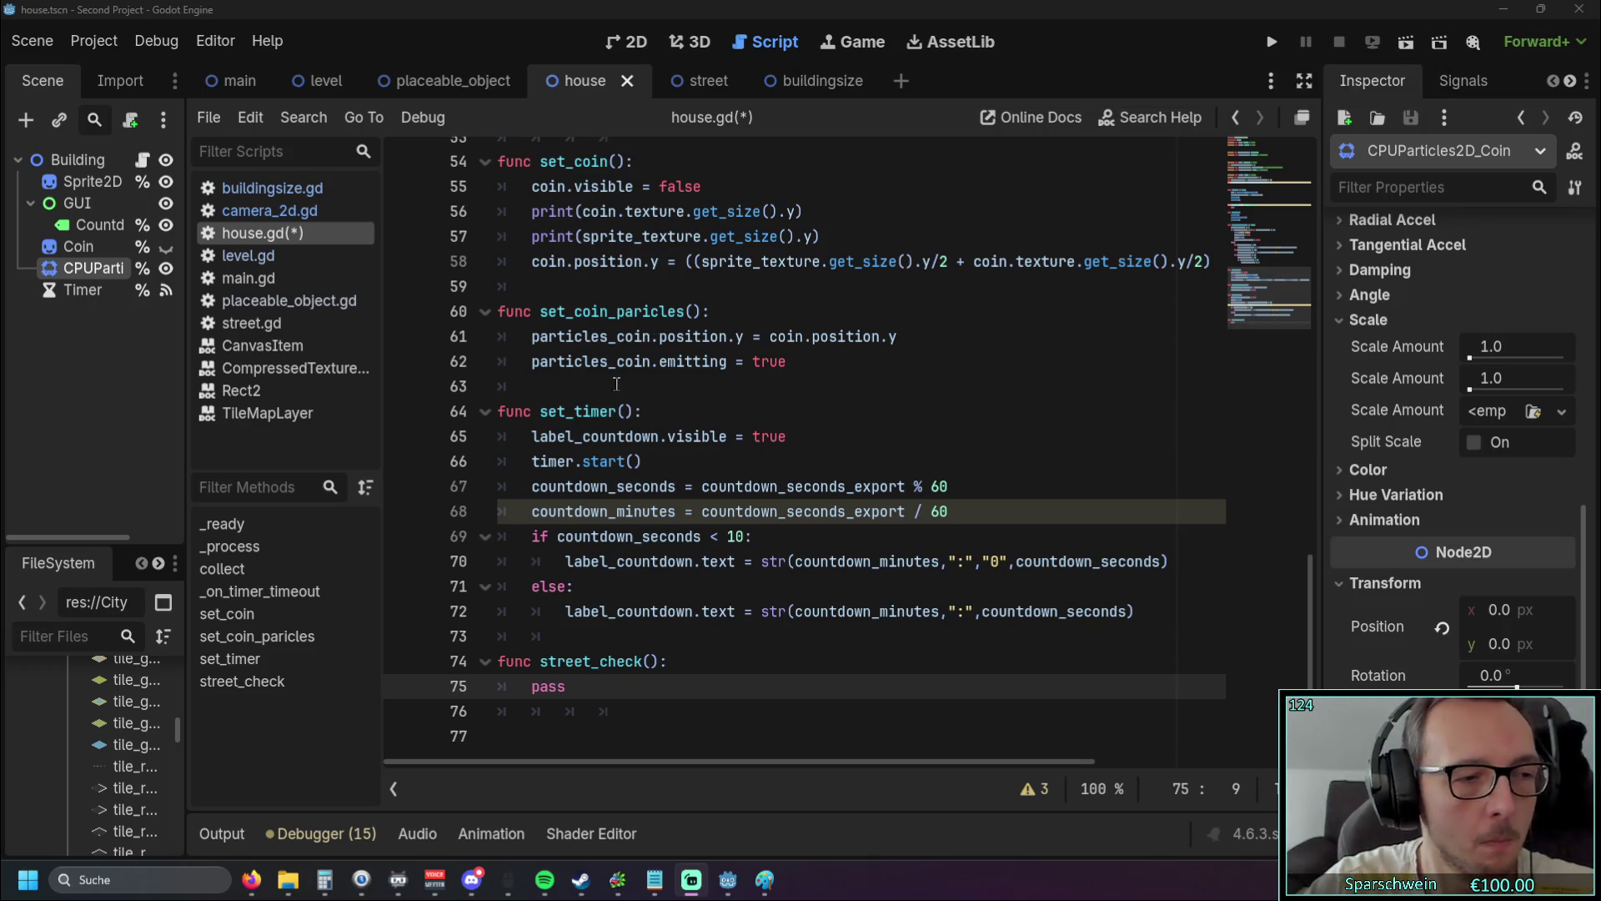
click(897, 408)
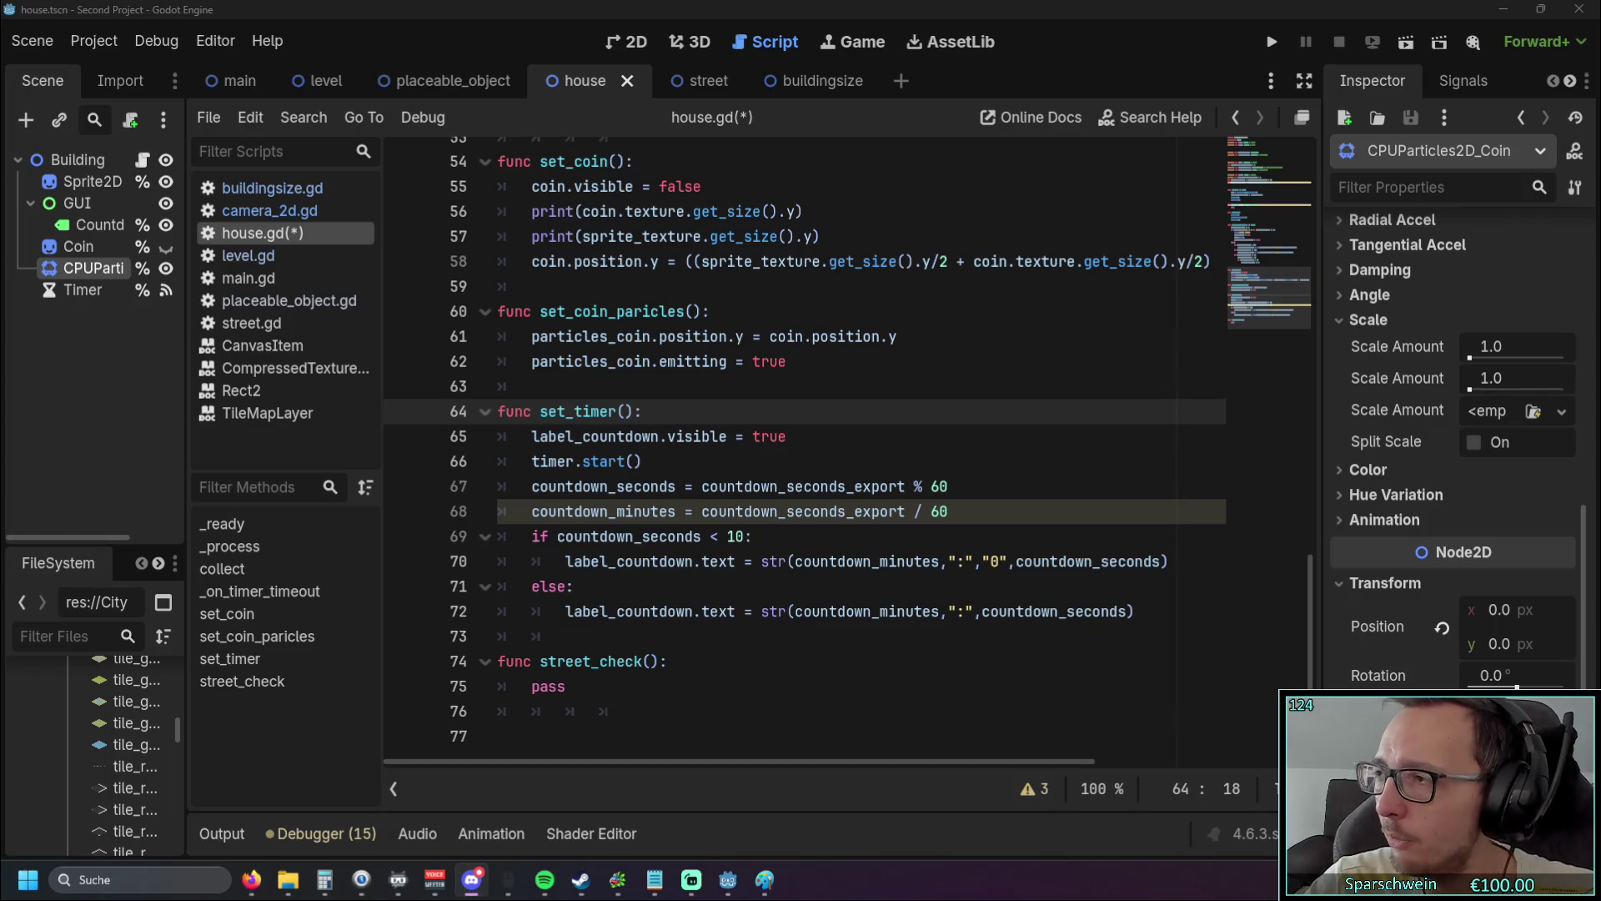
click(983, 448)
scroll(926, 446, up, 1)
scroll(875, 446, down, 1)
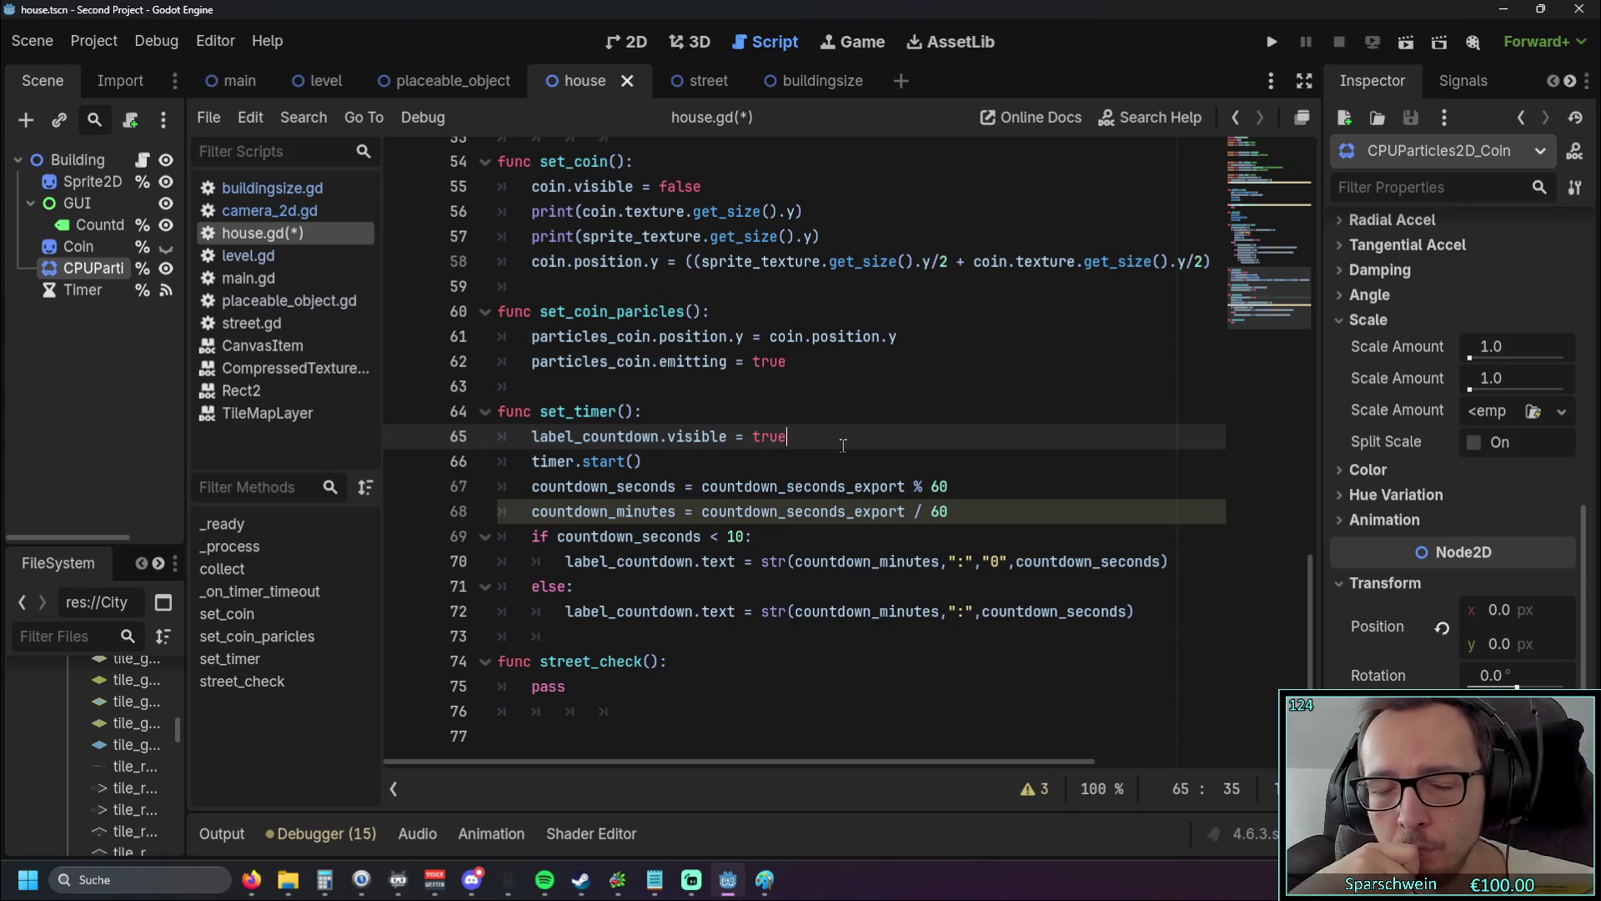
click(688, 87)
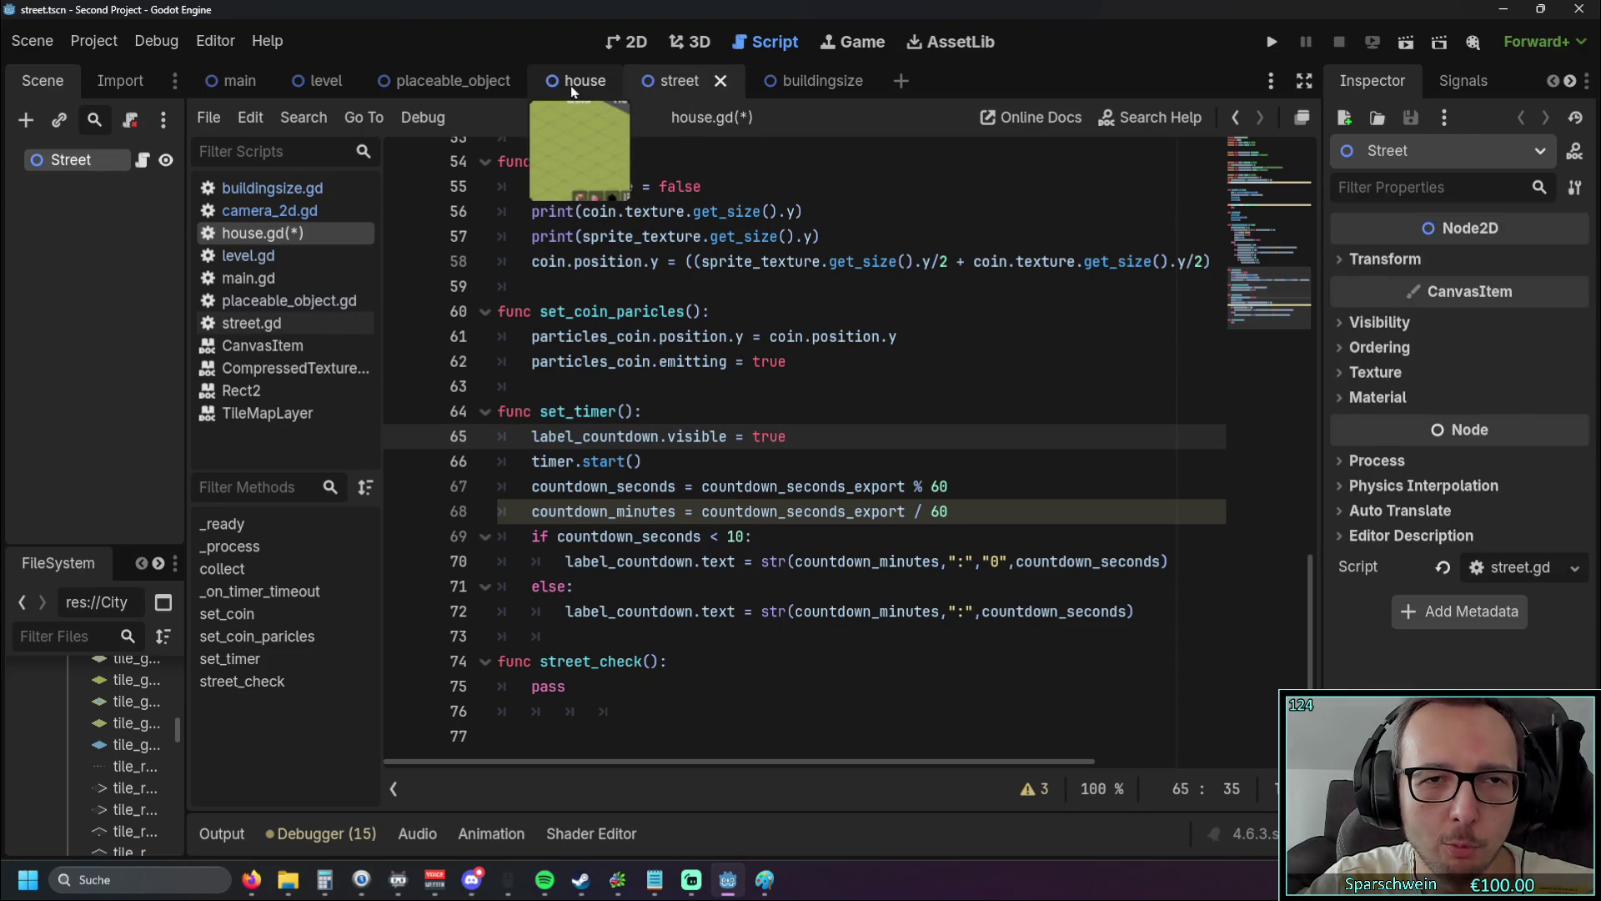
Step: Switch to the street scene and open its street.gd script
click(698, 88)
scroll(497, 448, up, 3)
scroll(497, 448, up, 14)
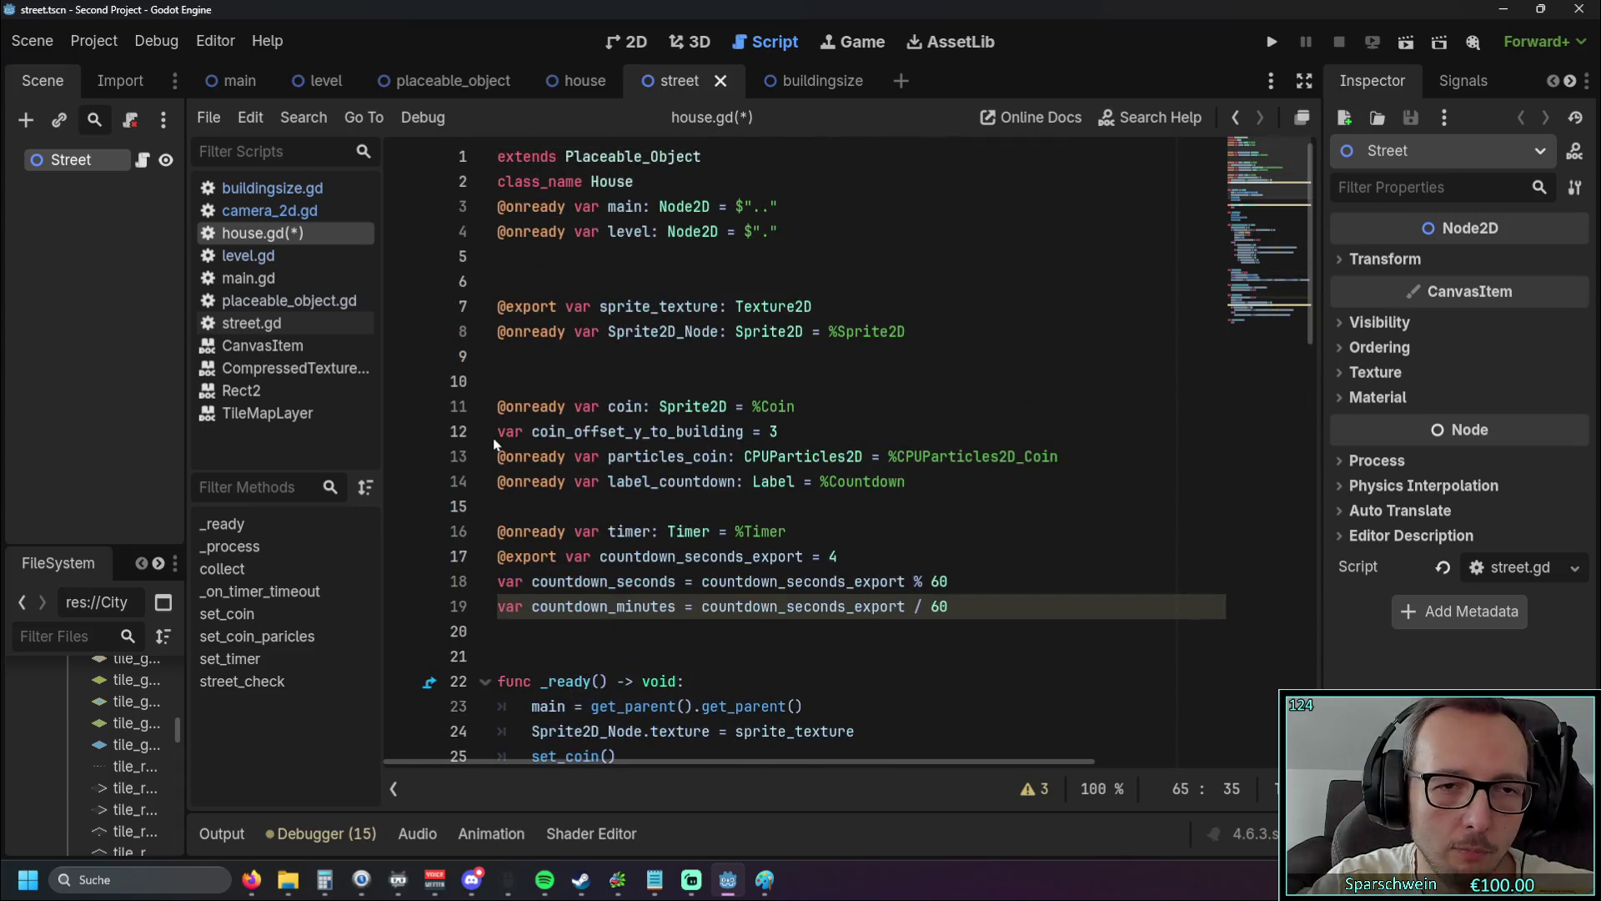
scroll(585, 407, down, 7)
scroll(586, 407, down, 10)
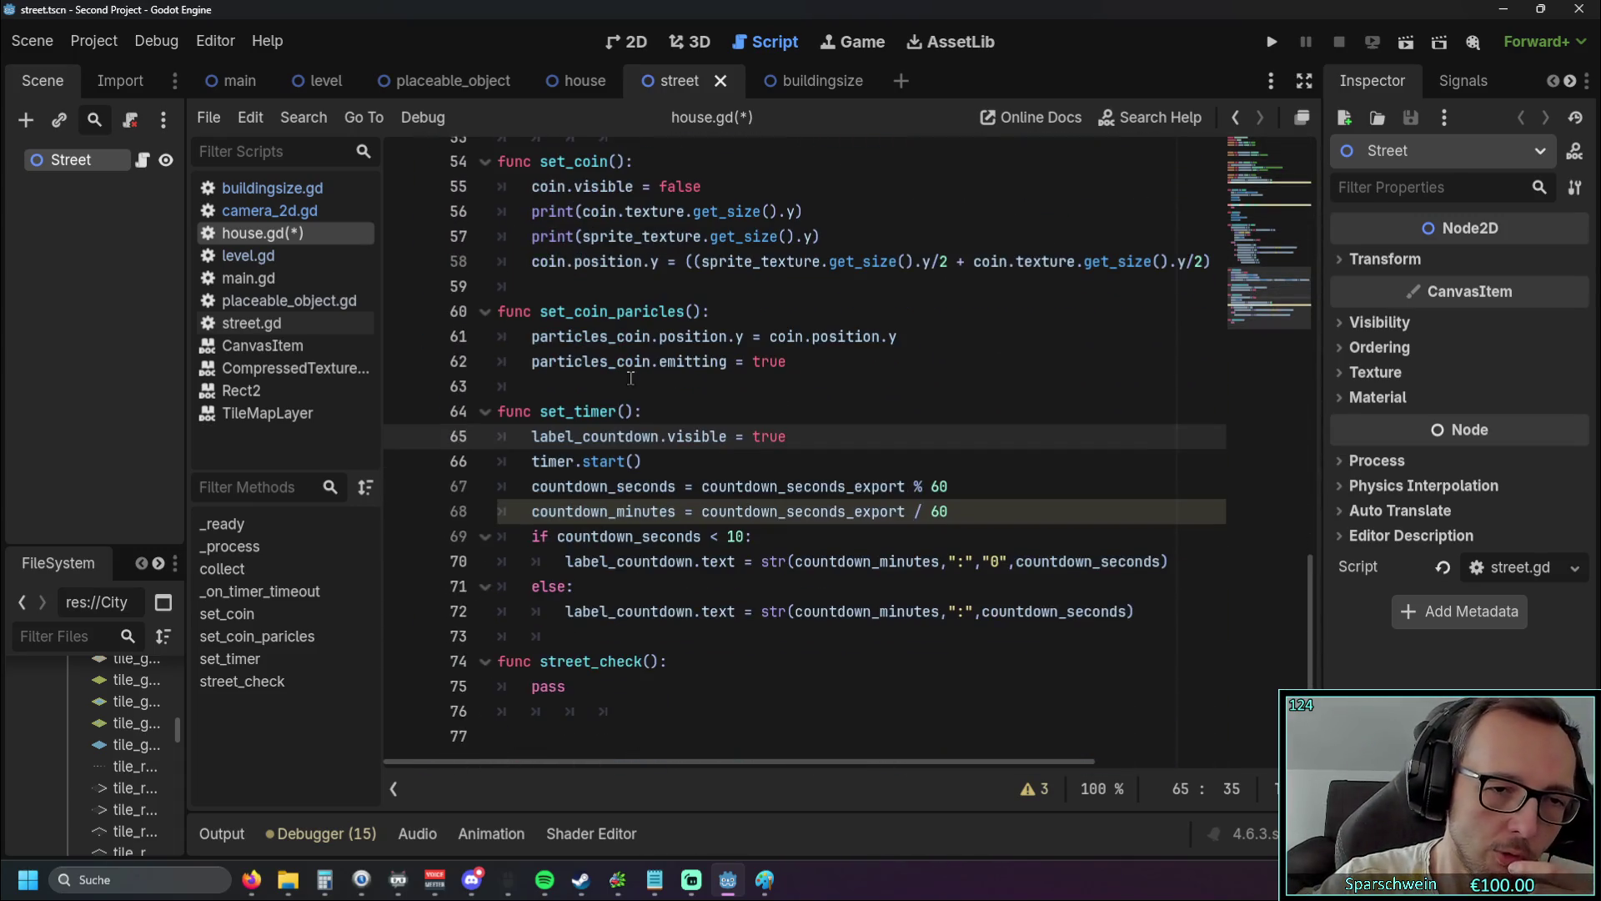
scroll(717, 310, up, 1)
scroll(718, 310, up, 15)
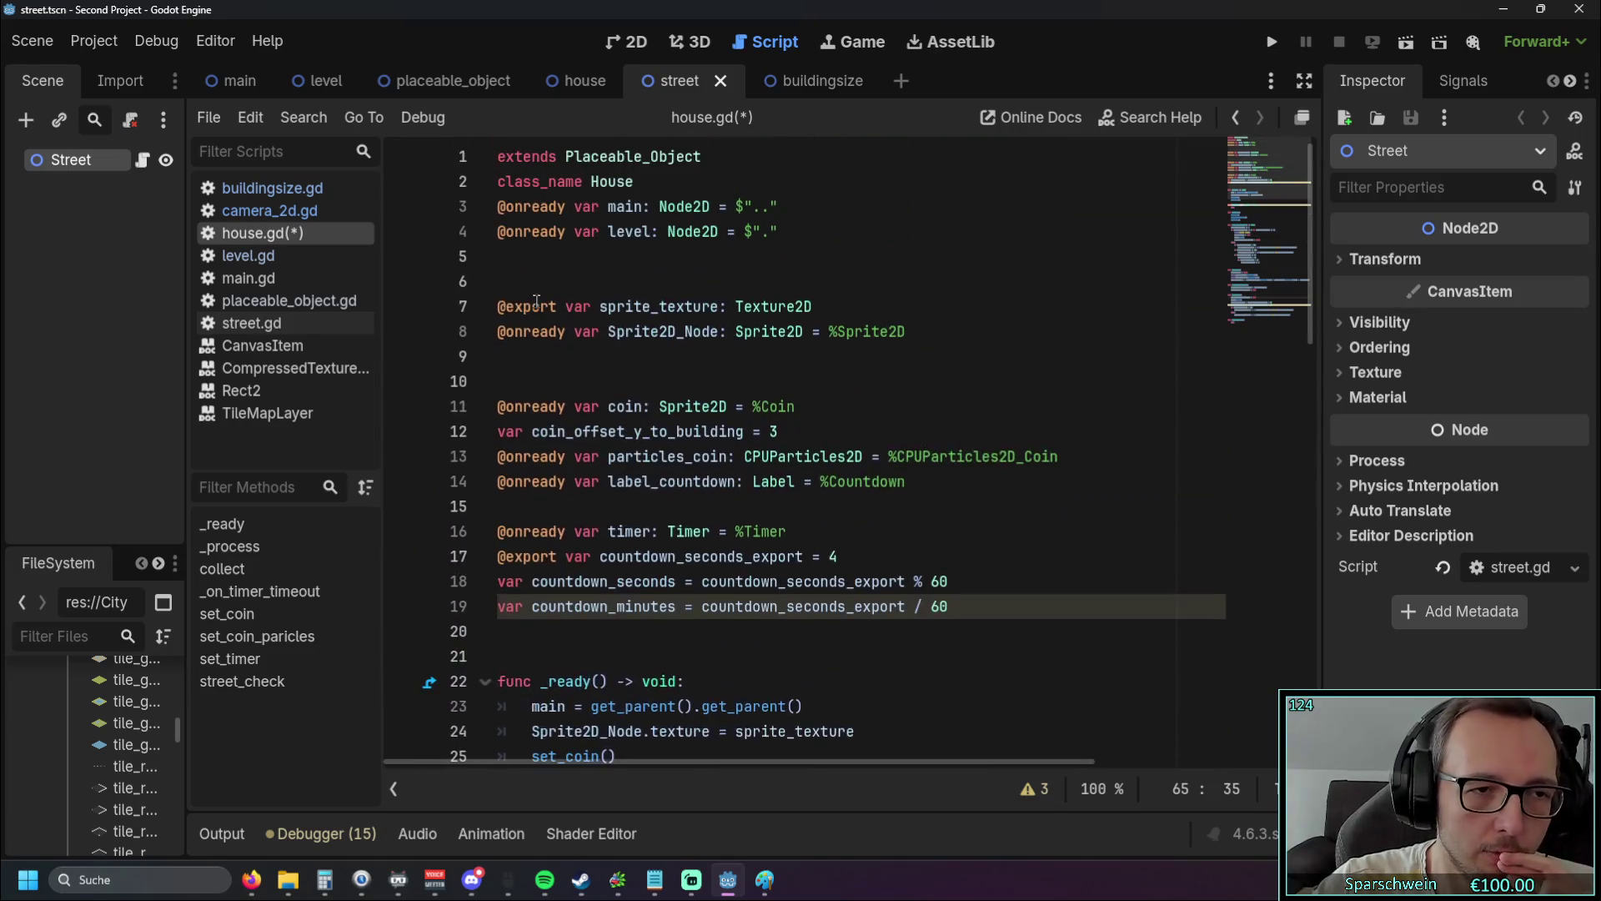
click(251, 323)
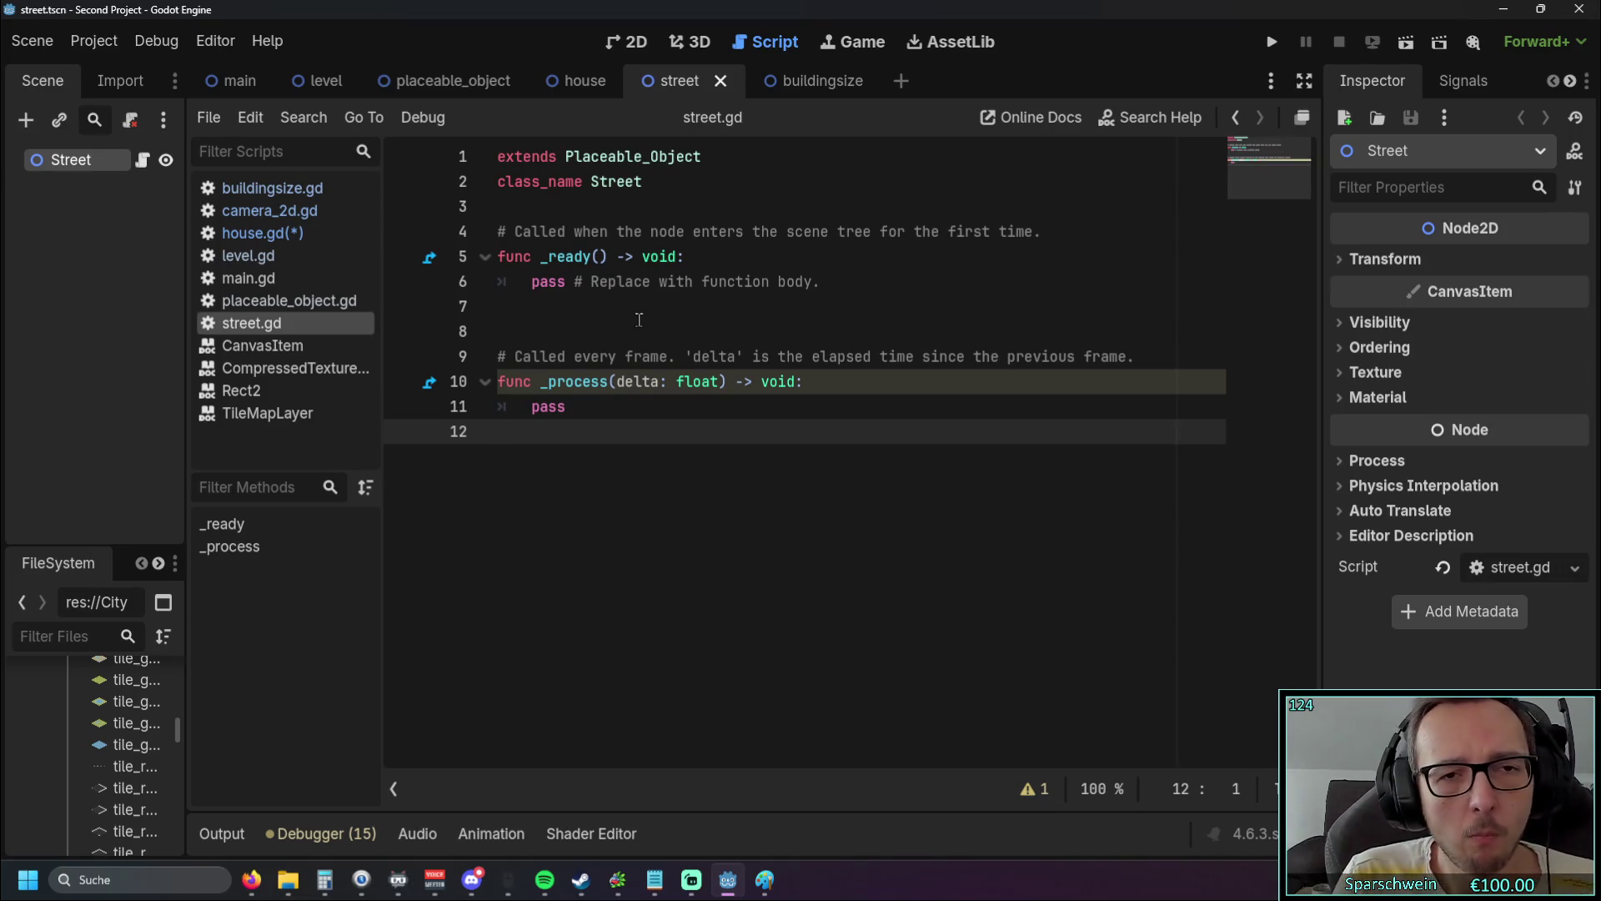
Step: Return to the Godot editor and drag the Discord chat window over it
key(alt+Tab)
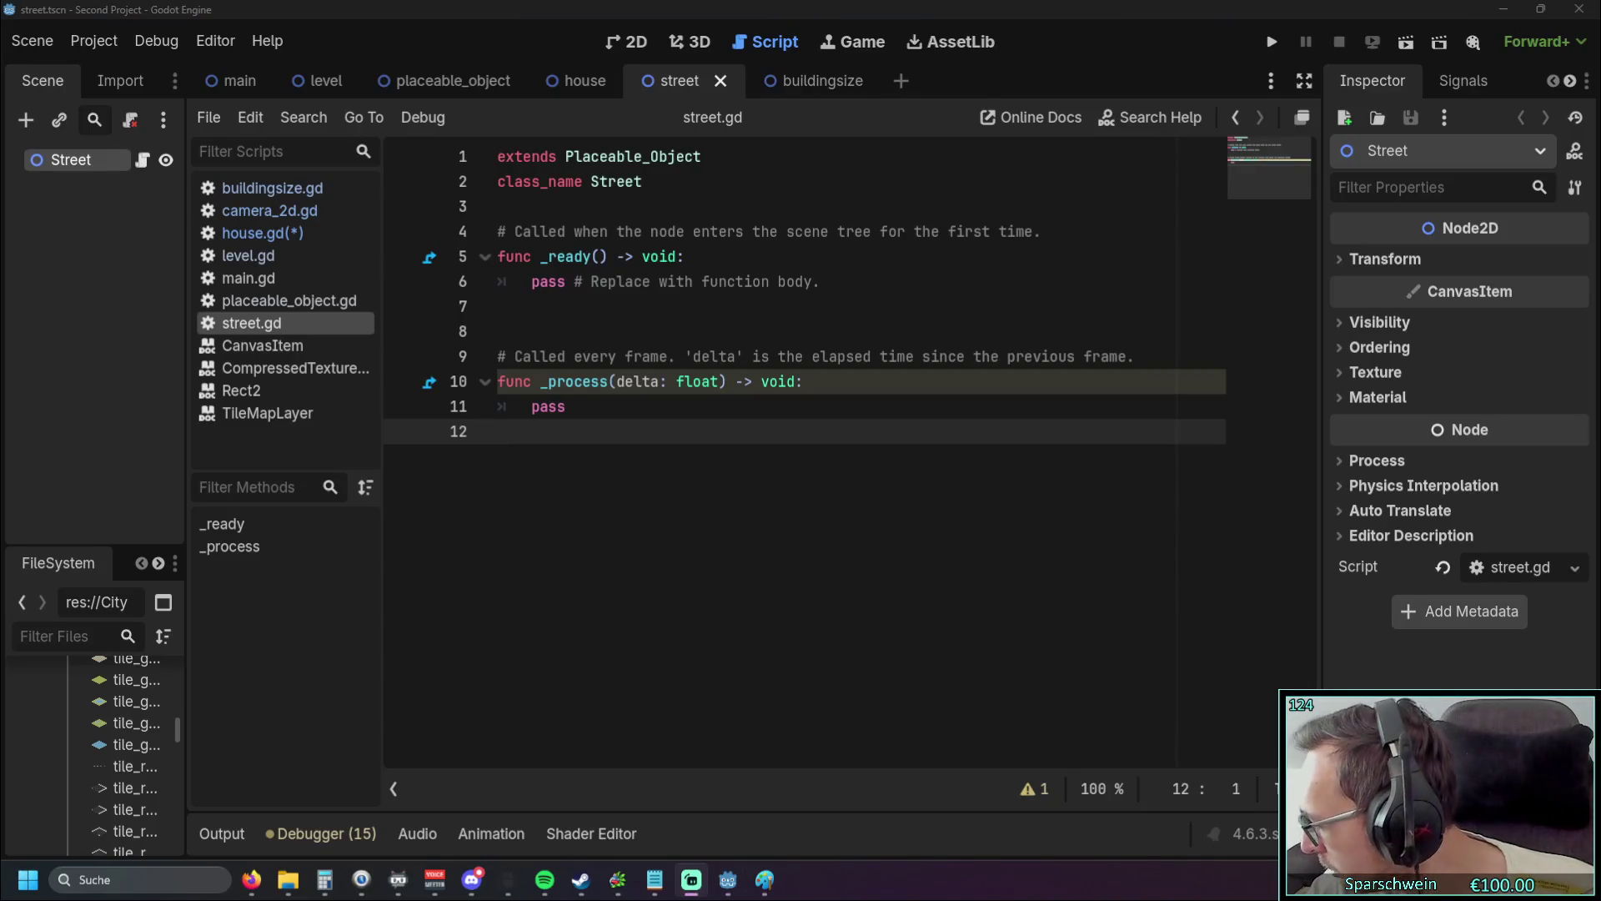
key(alt+Tab)
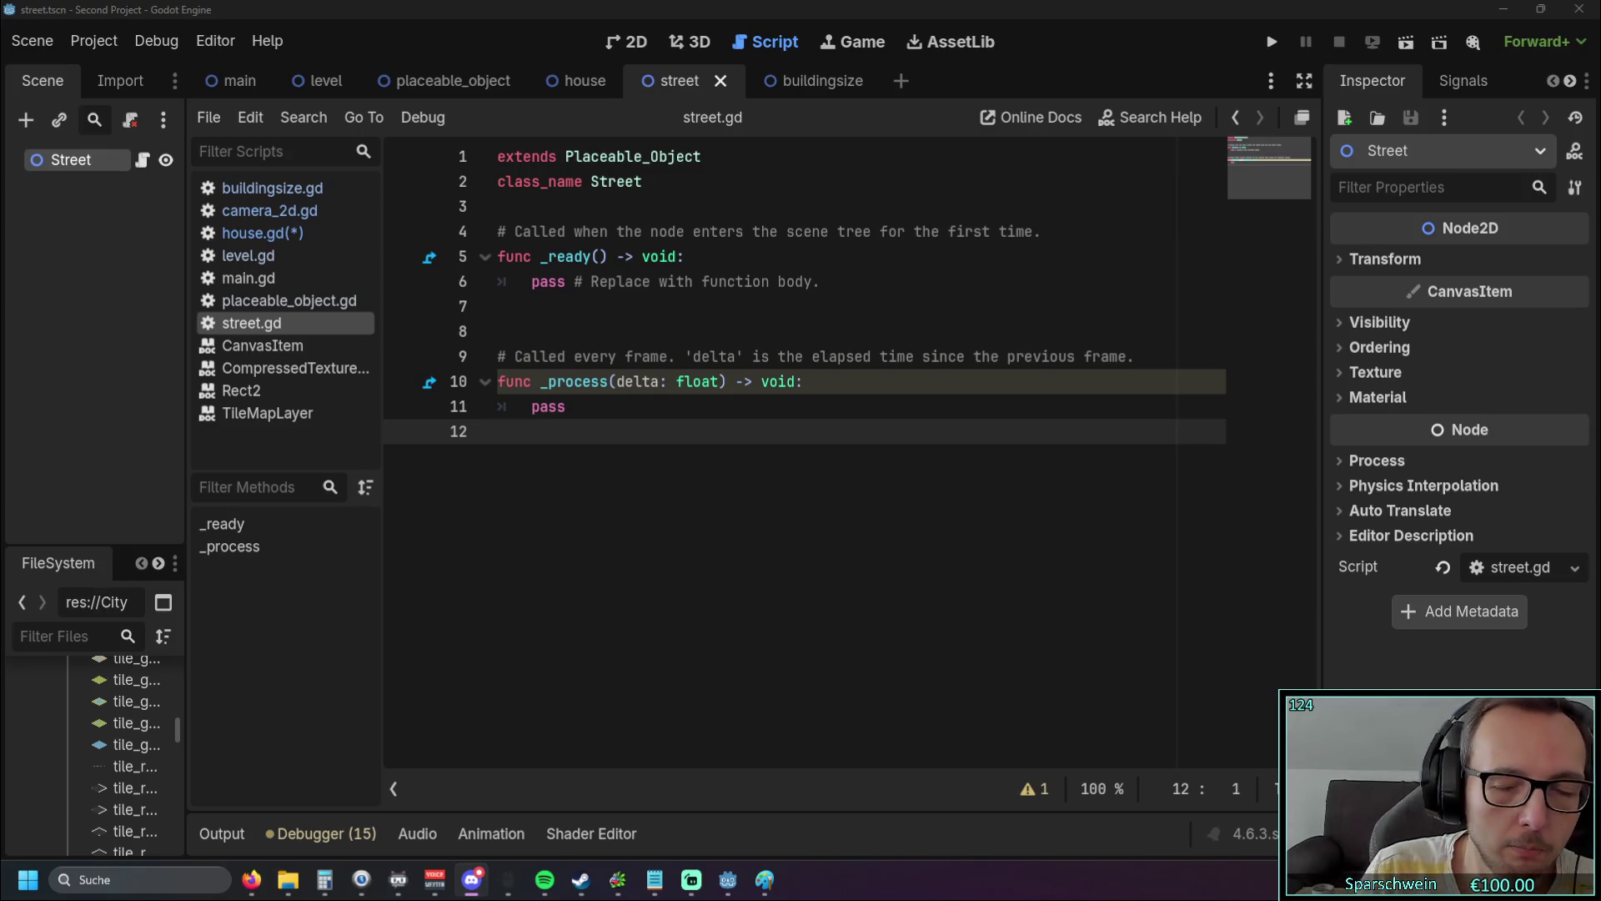
drag(1600, 120, 897, 104)
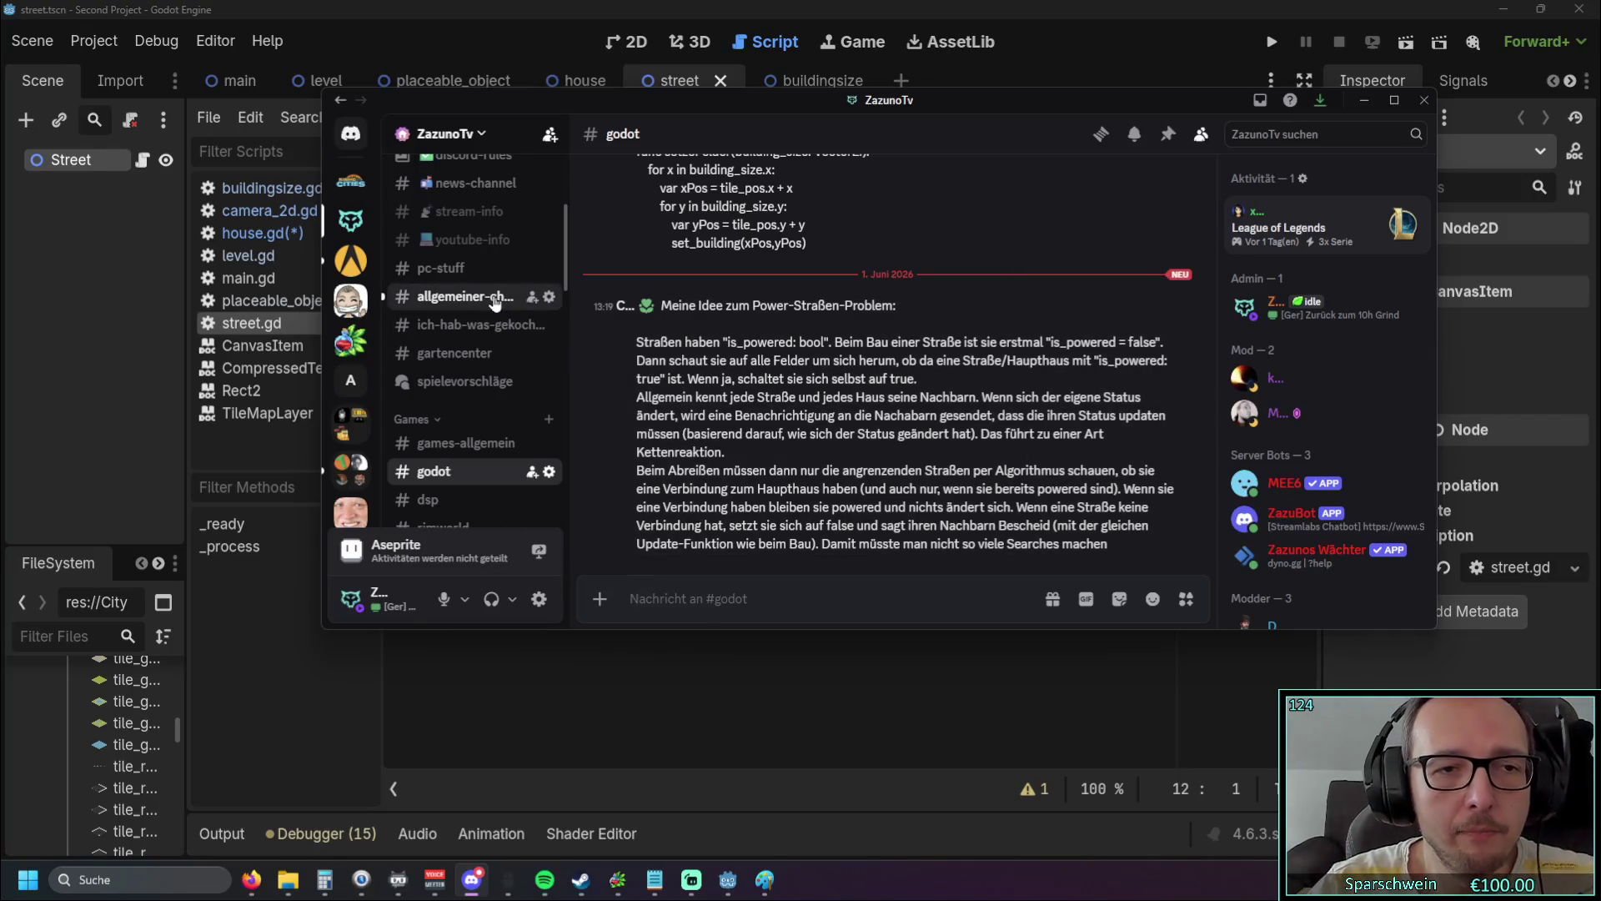
Step: Check allgemeiner-chat, read the powered-street idea in #godot, then bring Godot forward
click(468, 297)
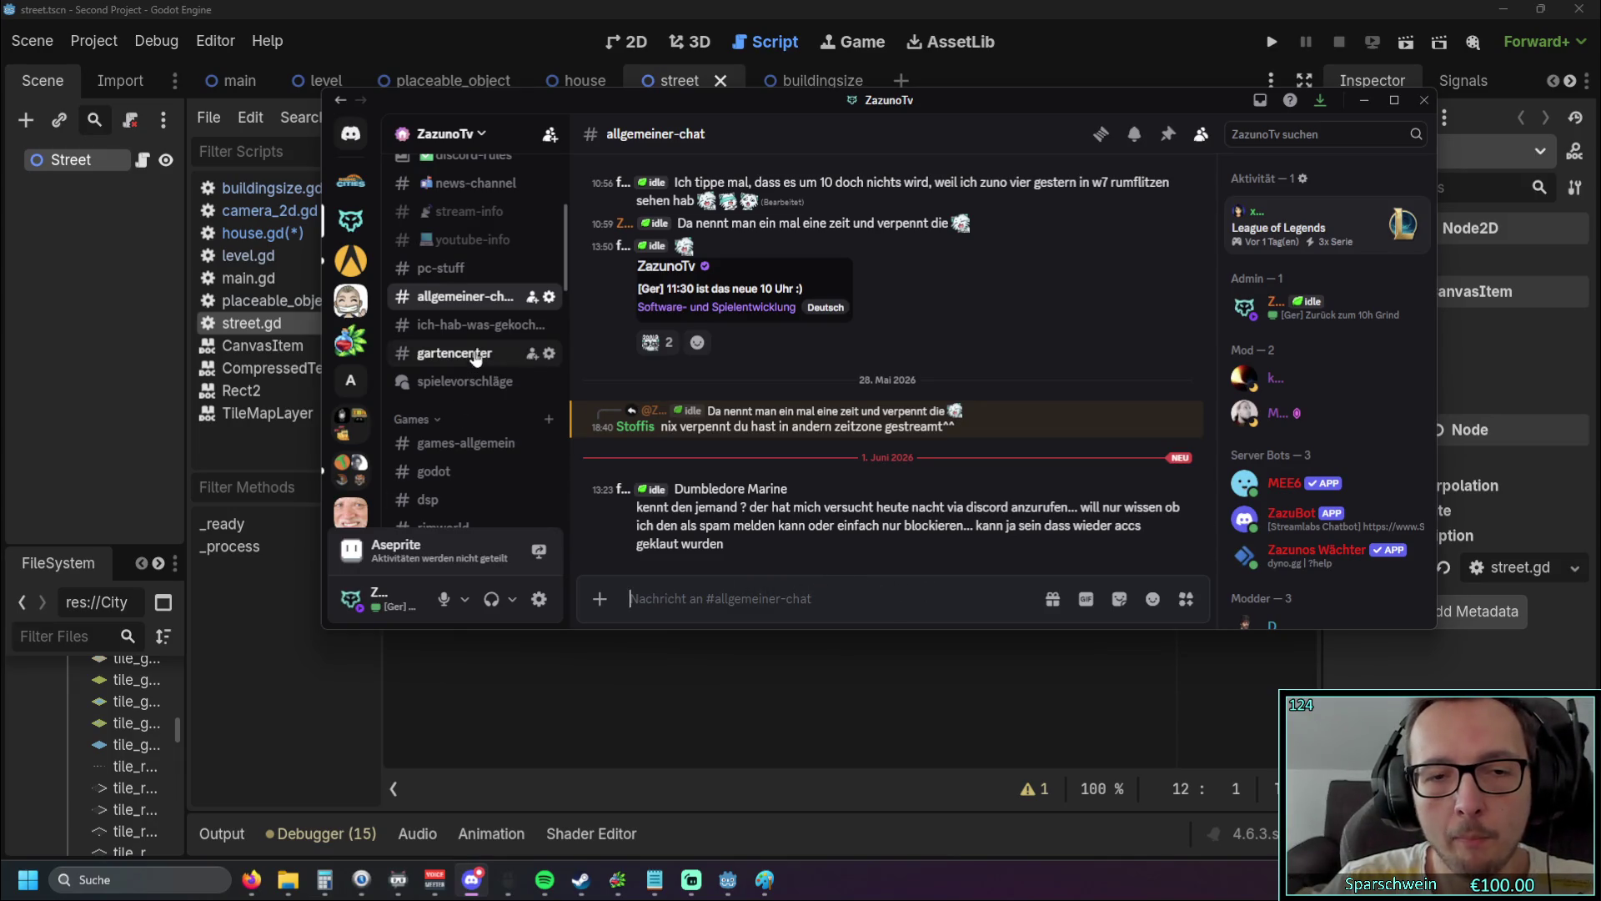
click(456, 479)
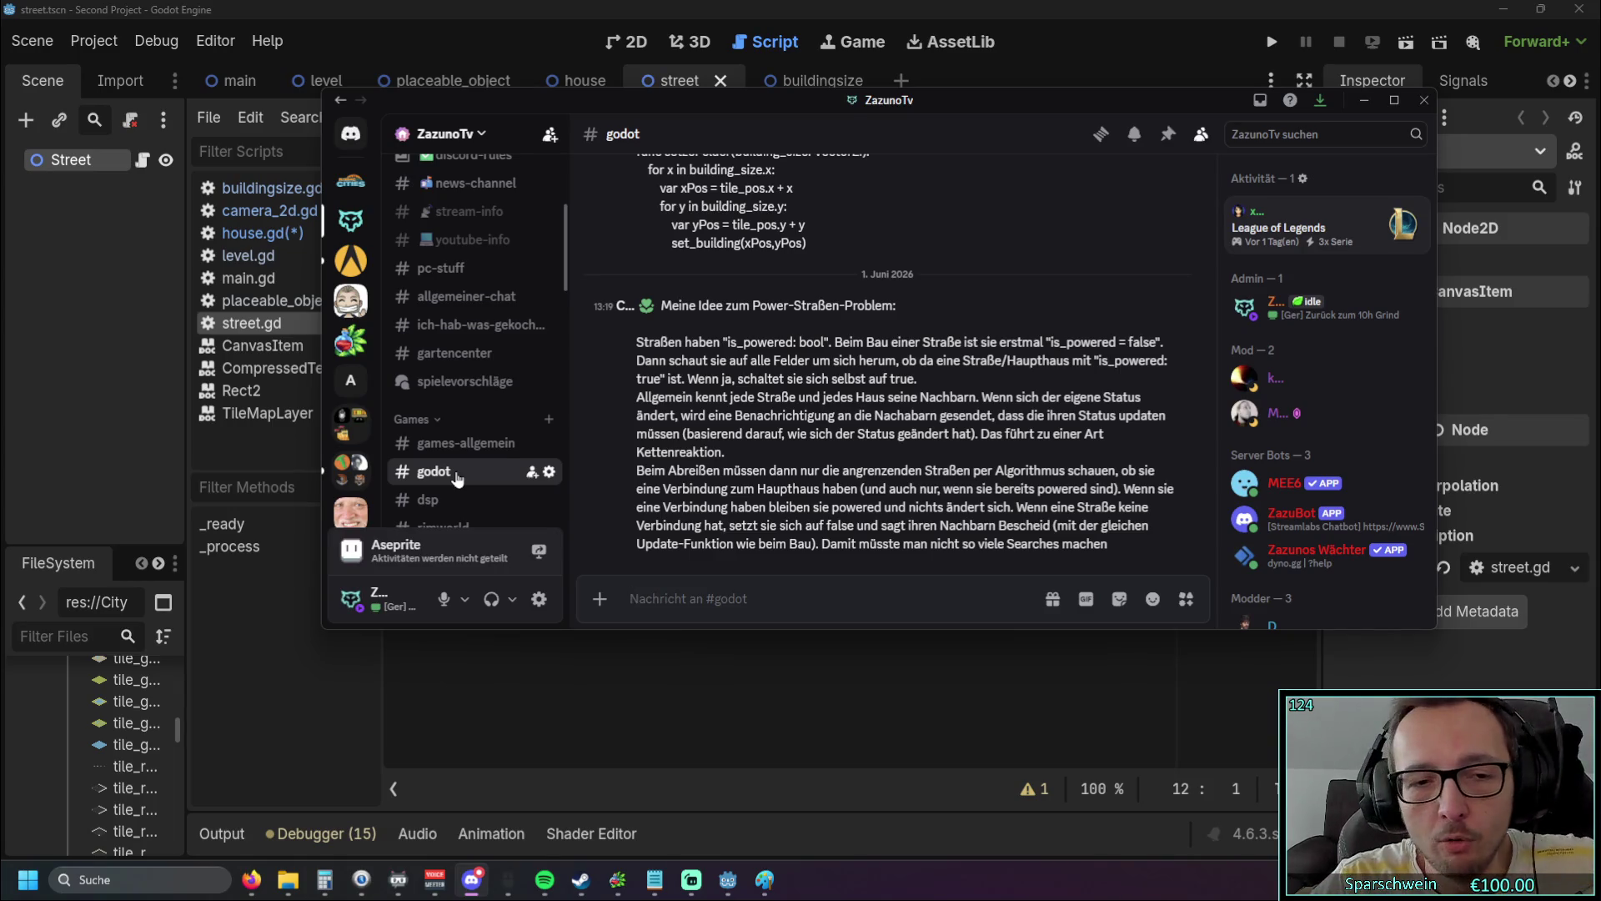
click(439, 668)
Step: Run the project and place a bomb on a map tile
click(1272, 41)
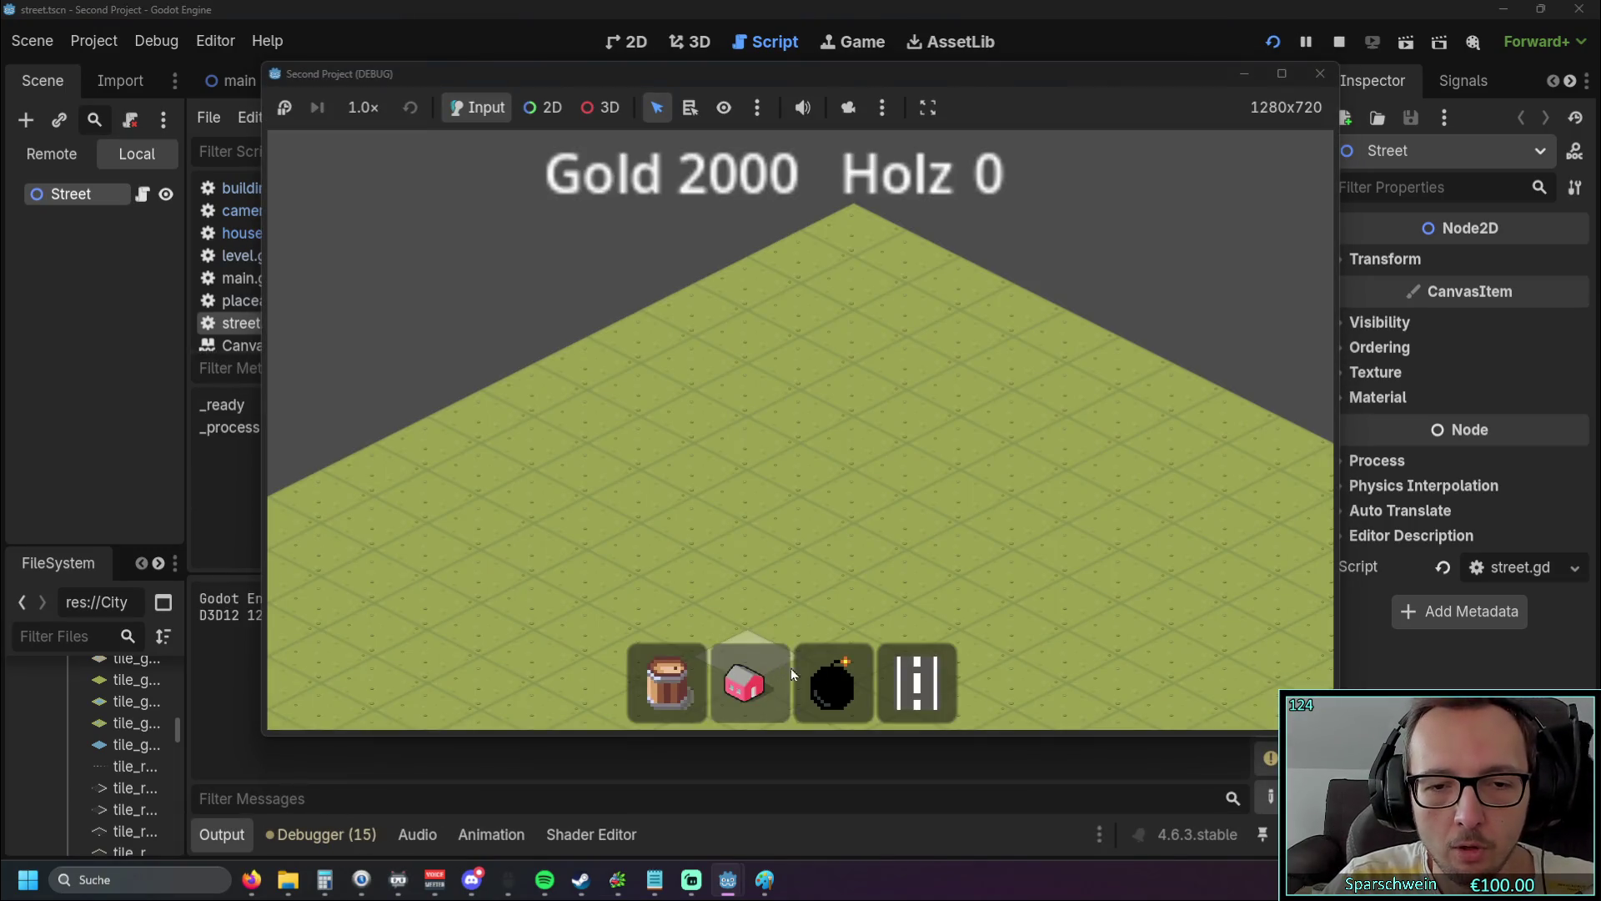
click(833, 680)
click(851, 442)
key(Right)
scroll(703, 446, up, 2)
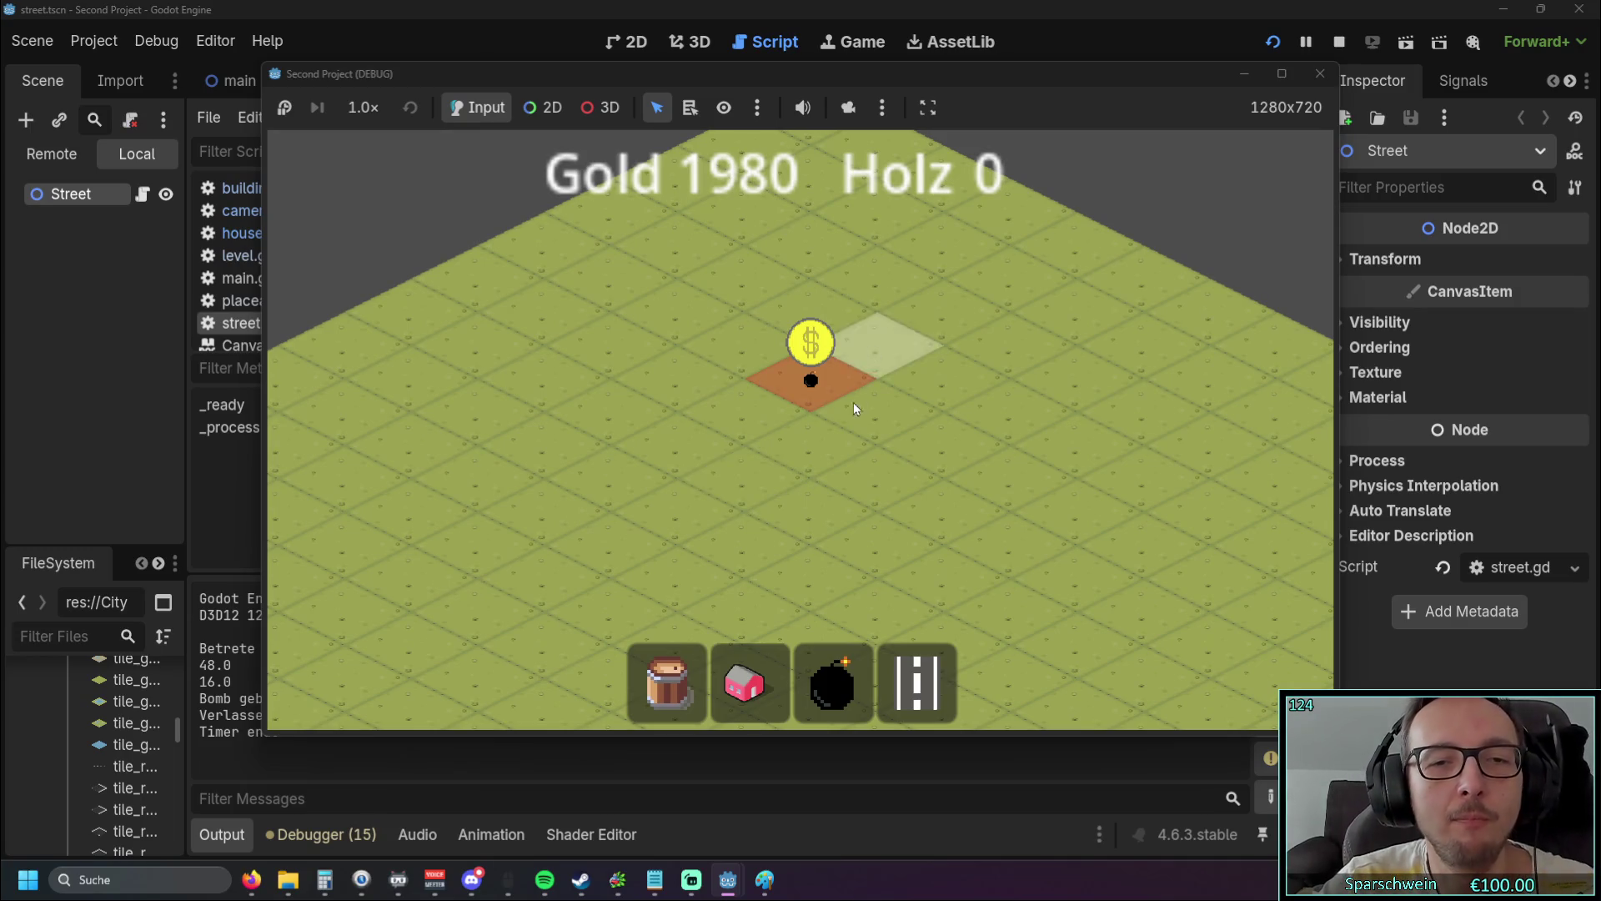
Step: Build another bomb, exit build mode with a right-click, and stop the game
click(834, 697)
click(809, 362)
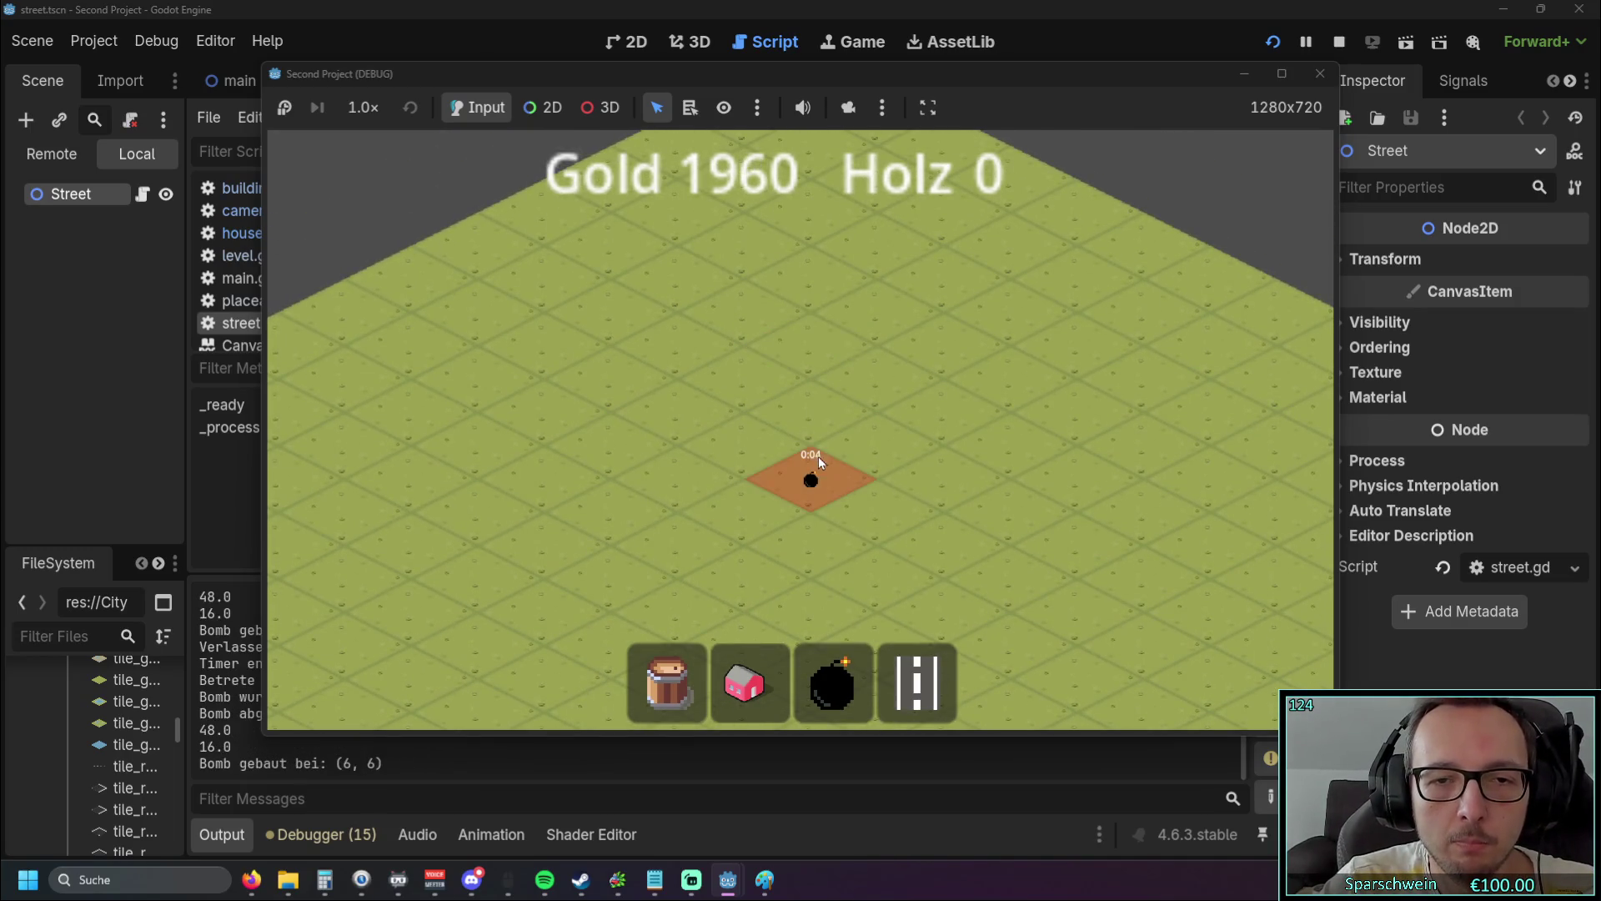
scroll(801, 417, down, 5)
scroll(796, 421, up, 5)
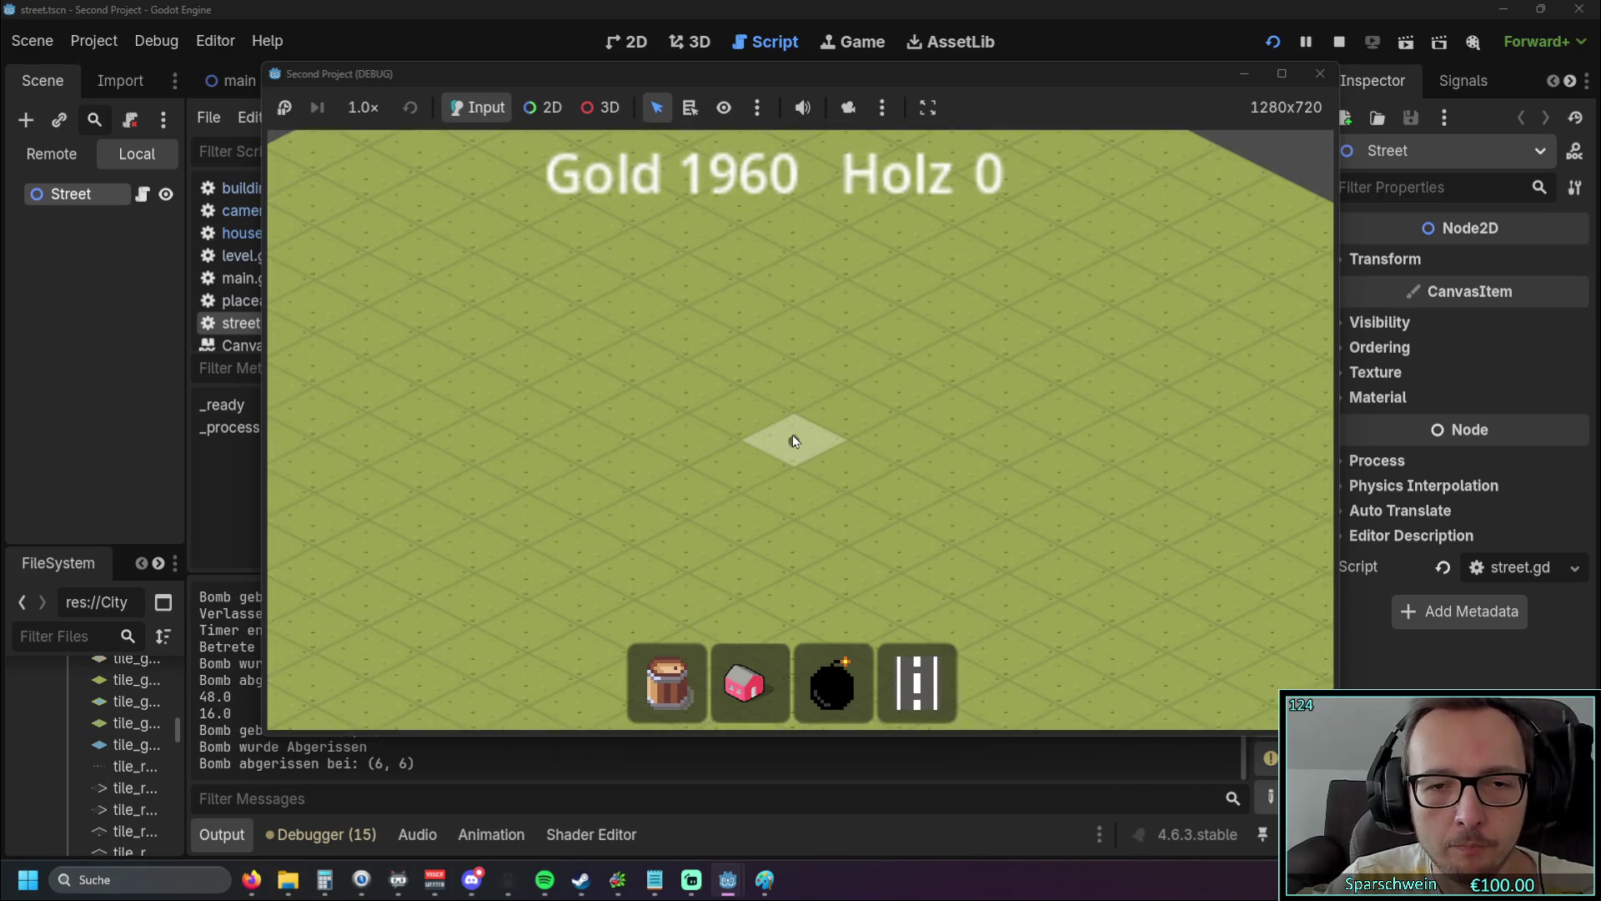
right_click(788, 448)
click(1321, 74)
Step: Delete the stray letter typed on line 12 of street.gd
click(704, 427)
text(a)
key(BackSpace)
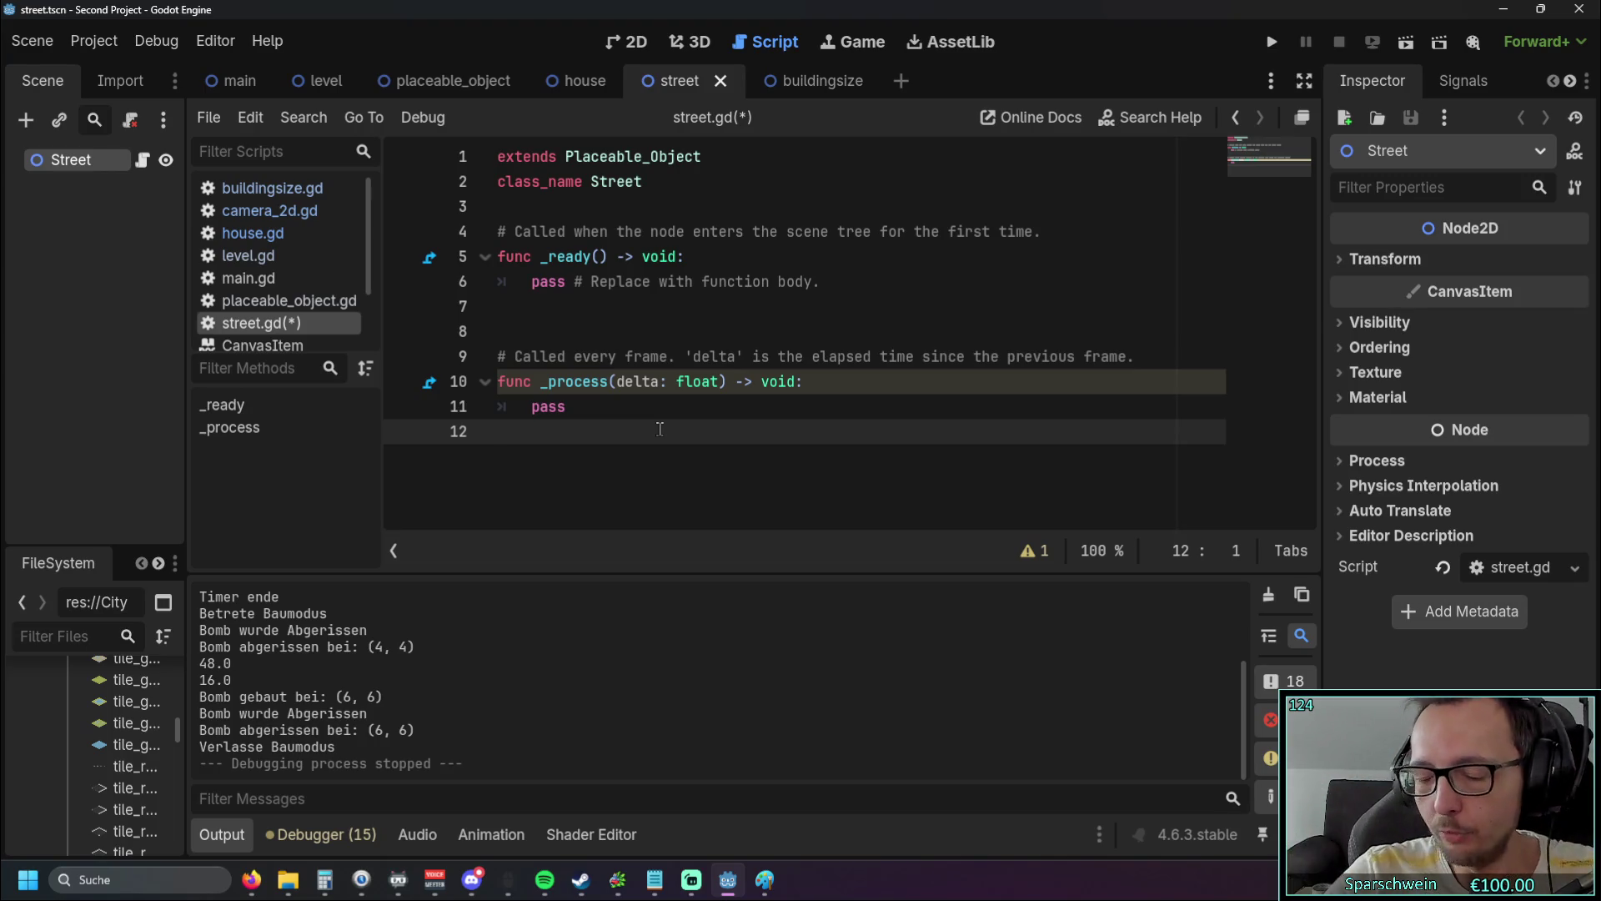
Step: Leave the house scene for another scene tab
click(564, 82)
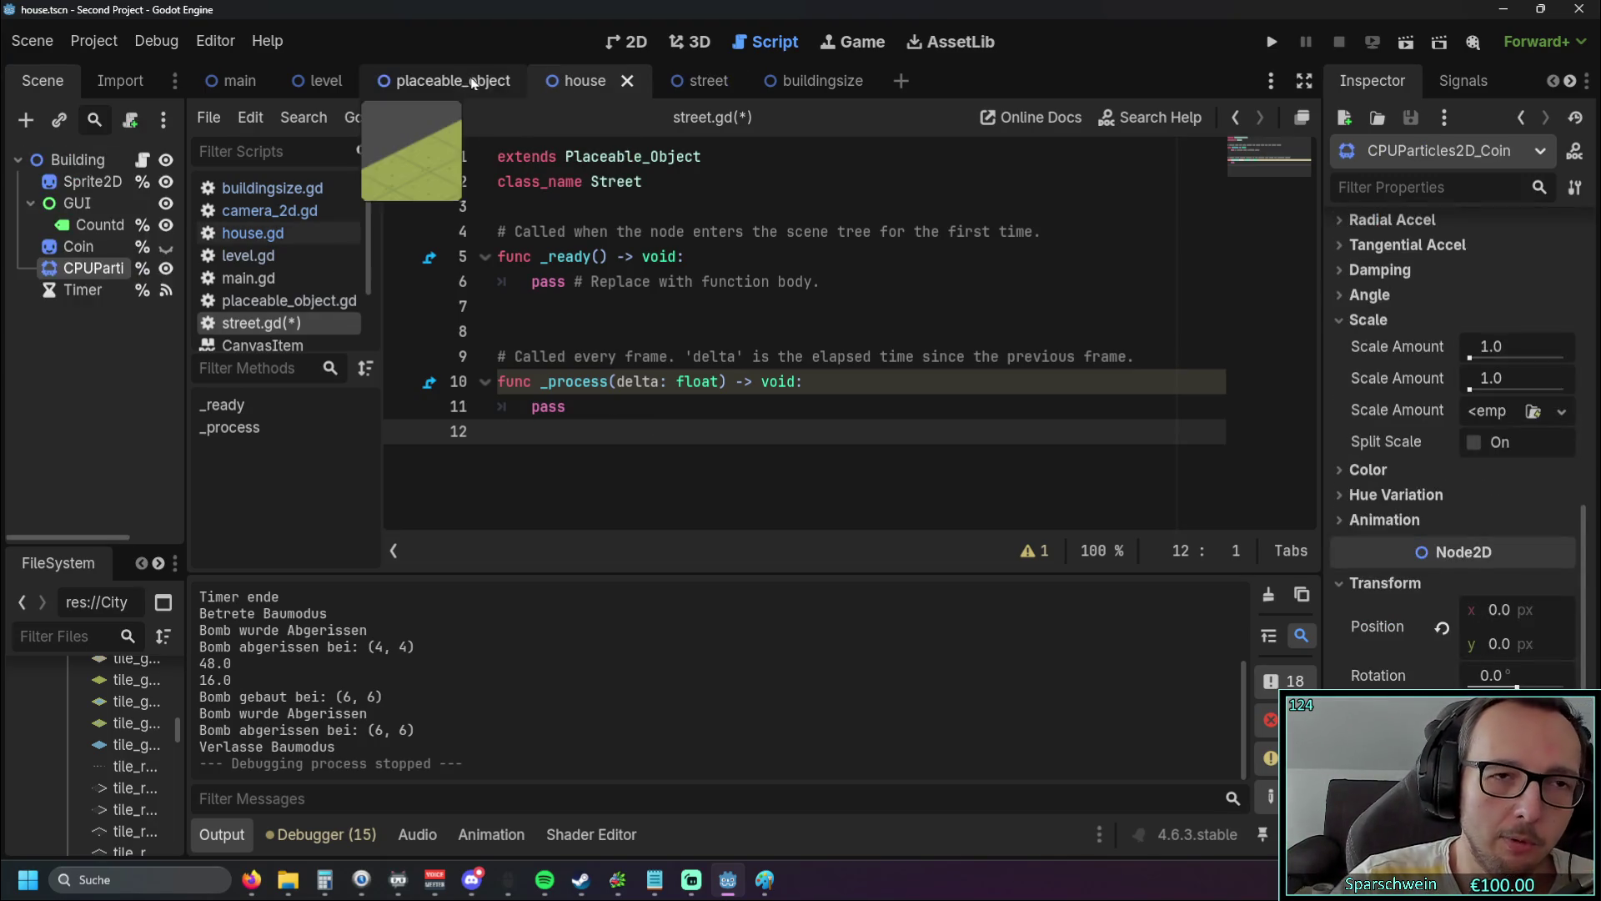
Step: In the level scene, open house.gd then level.gd and scroll to _on_btn_street_pressed
click(328, 81)
click(250, 232)
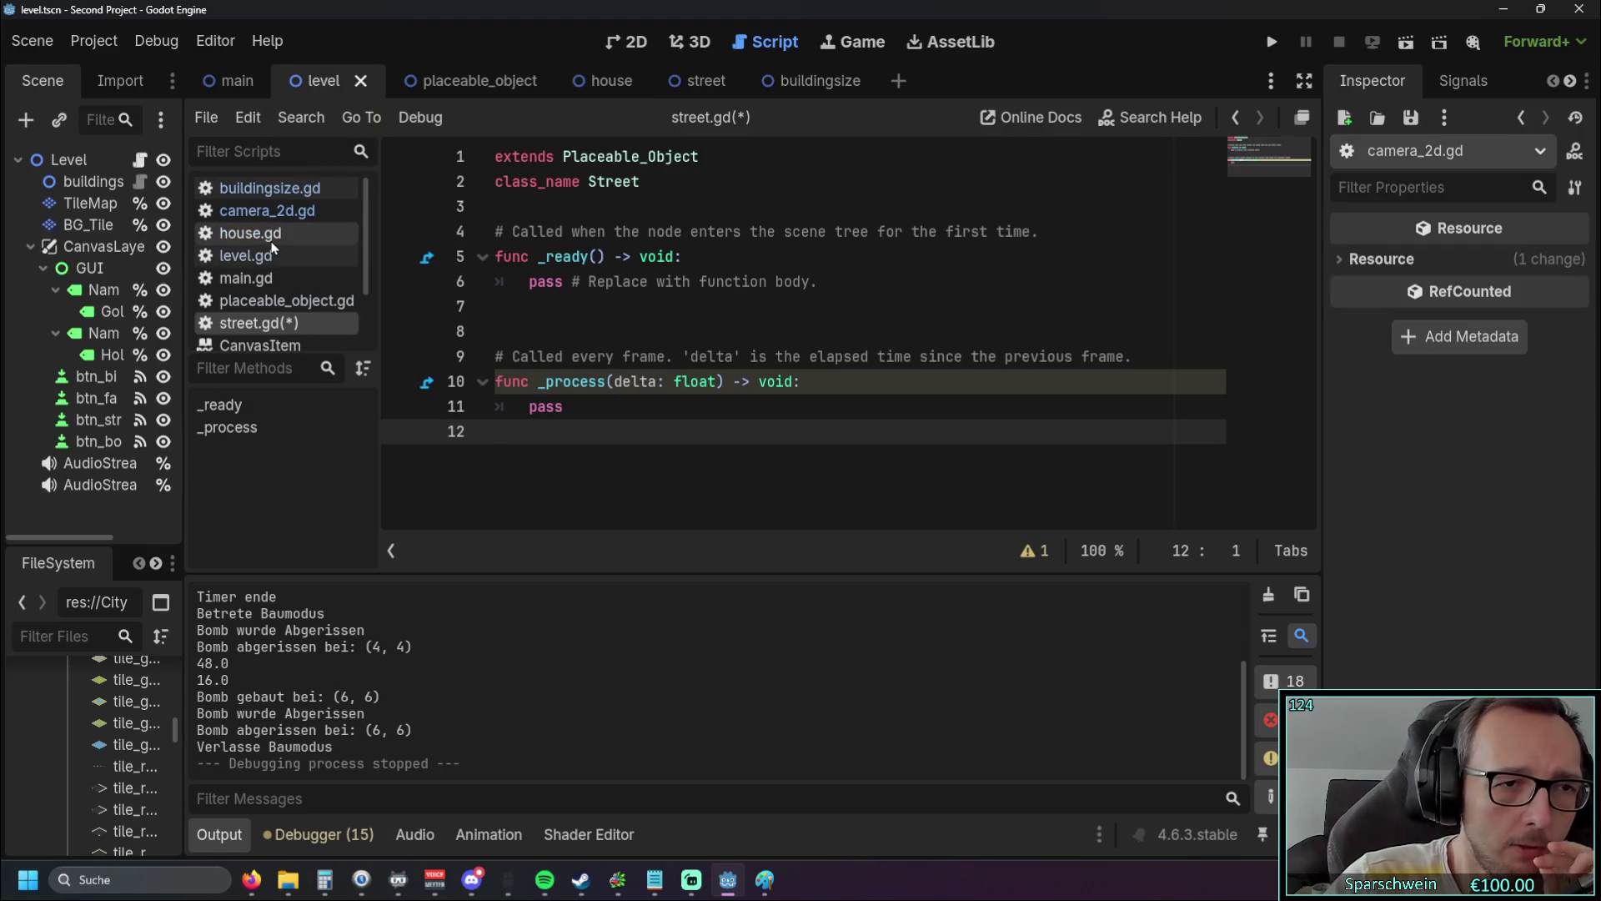
scroll(772, 380, down, 20)
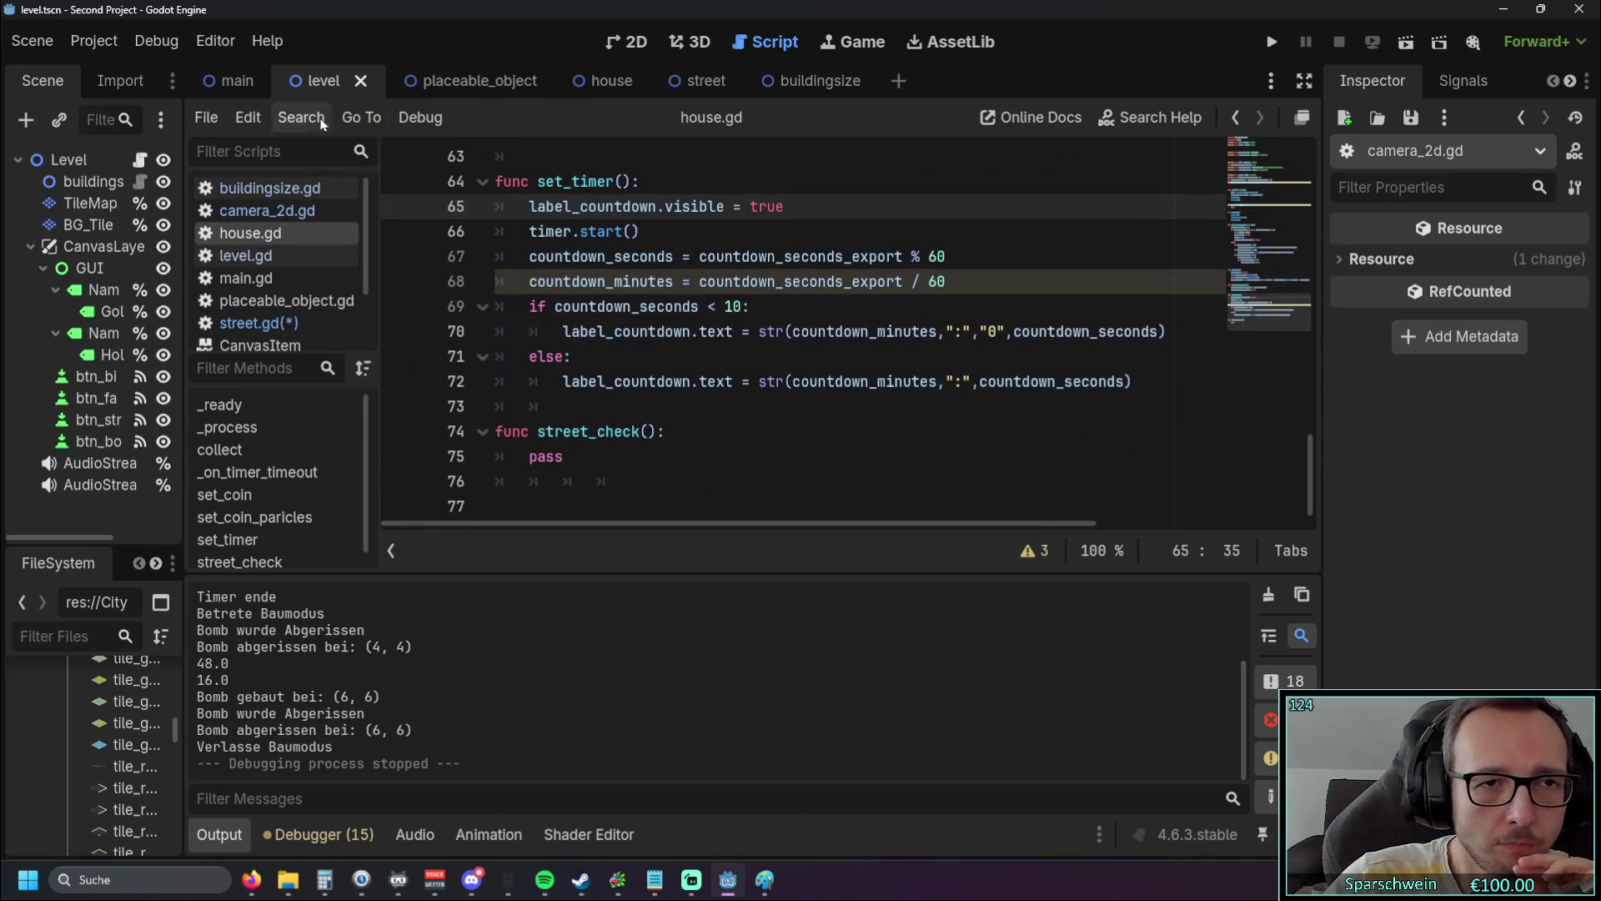
click(246, 256)
scroll(722, 349, down, 20)
scroll(722, 349, down, 7)
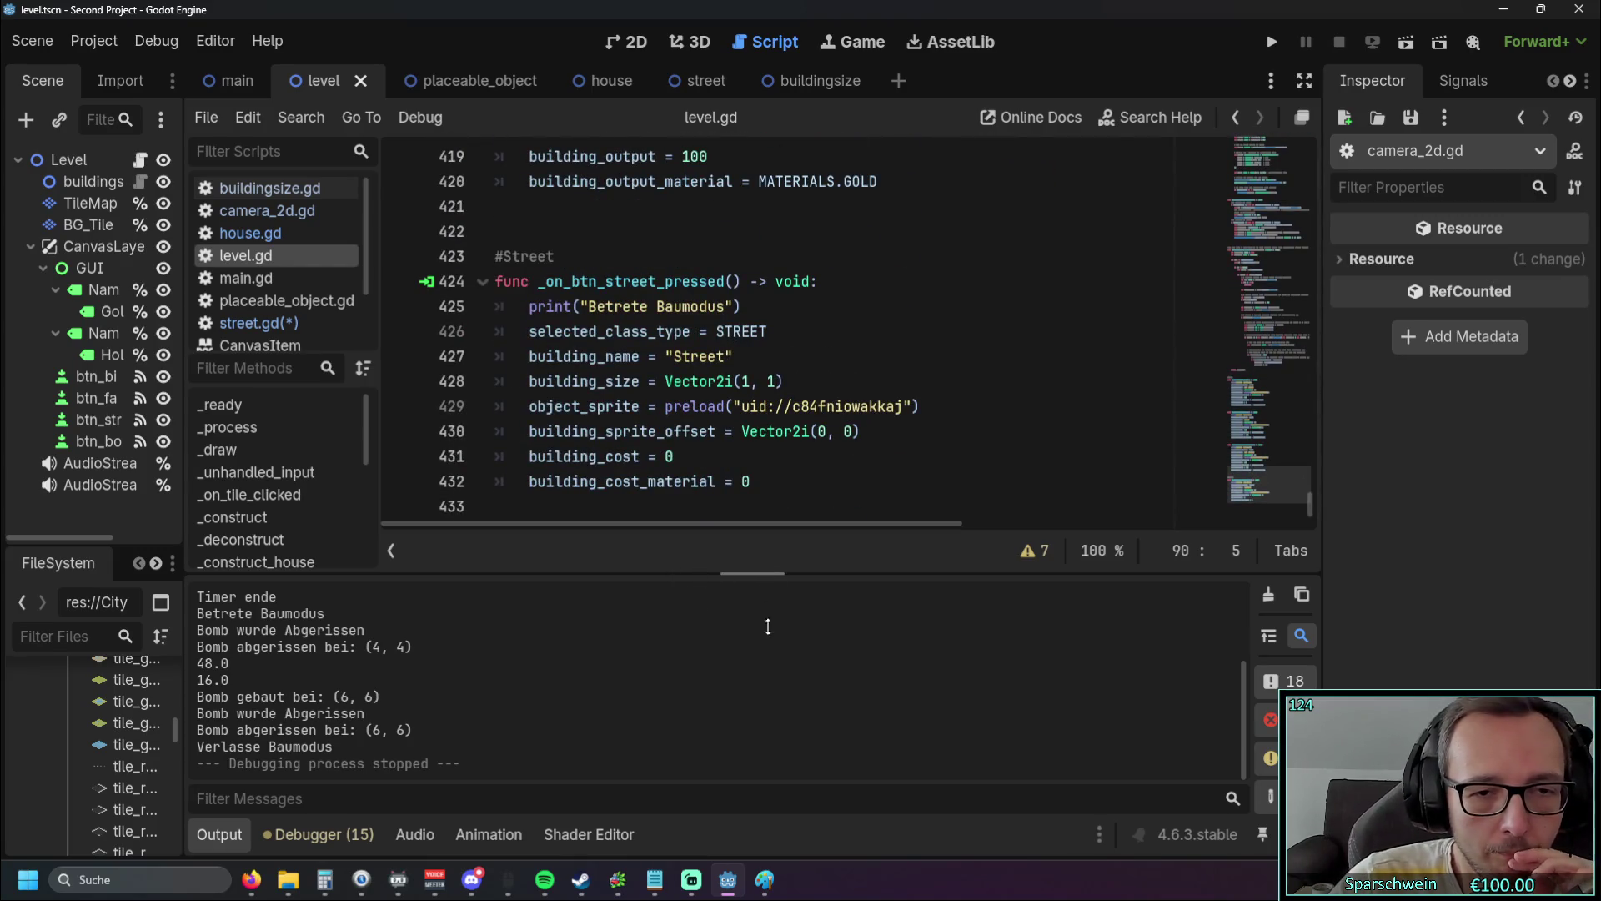
scroll(730, 434, up, 2)
scroll(731, 433, down, 2)
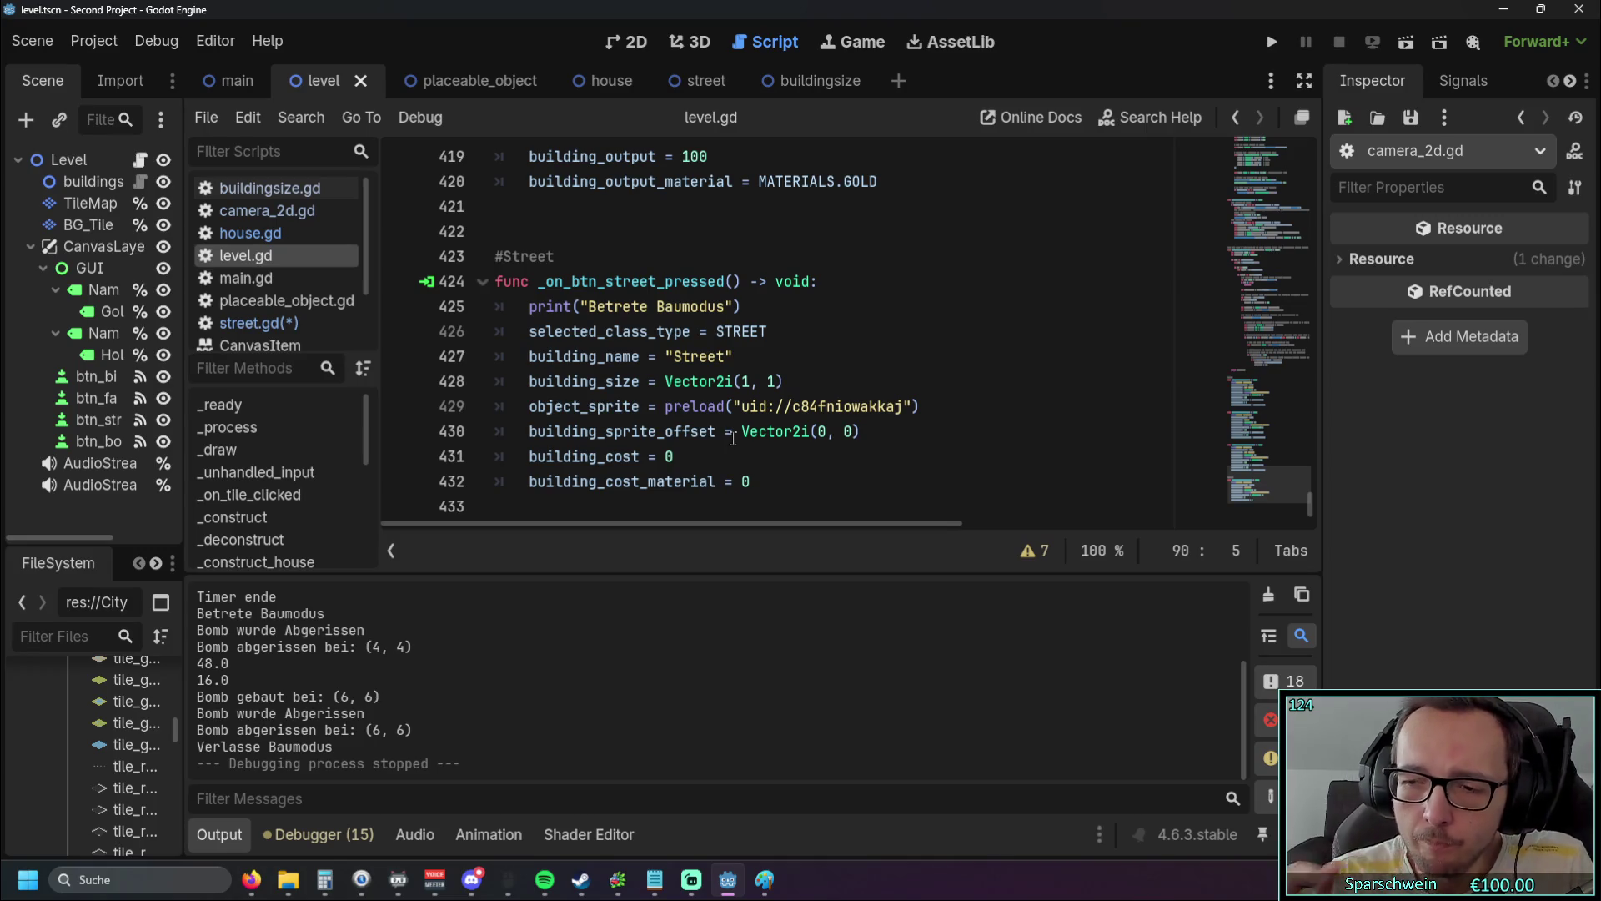
Step: Open YouTube in a new Firefox tab and search 'power pole system gd'
key(alt+Tab)
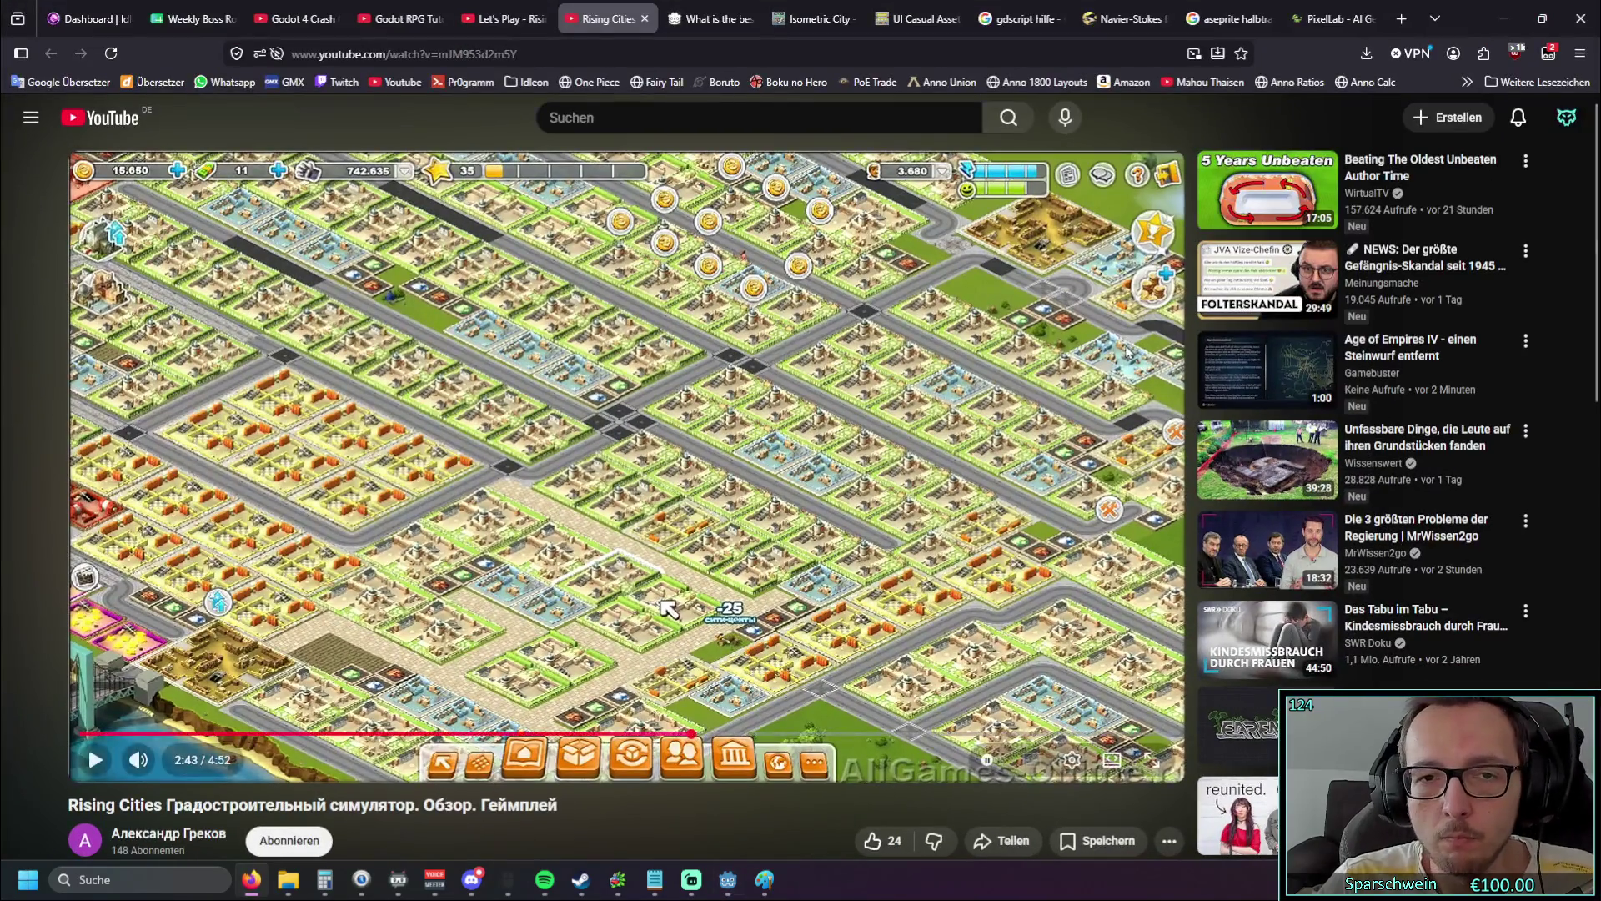
key(ctrl+t)
click(396, 81)
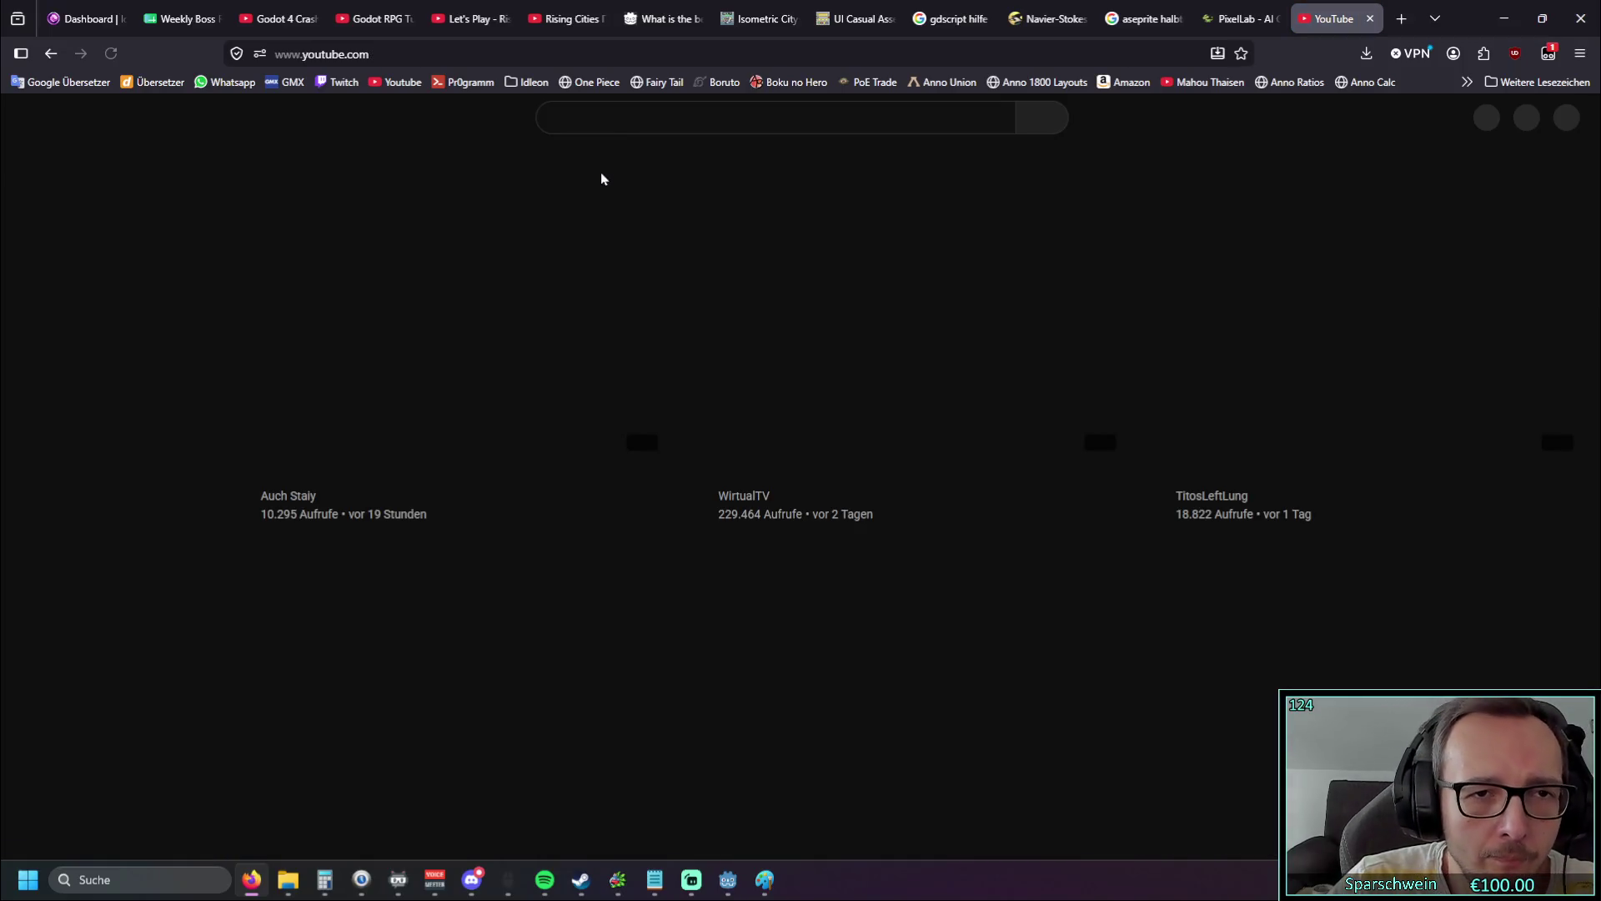
click(618, 127)
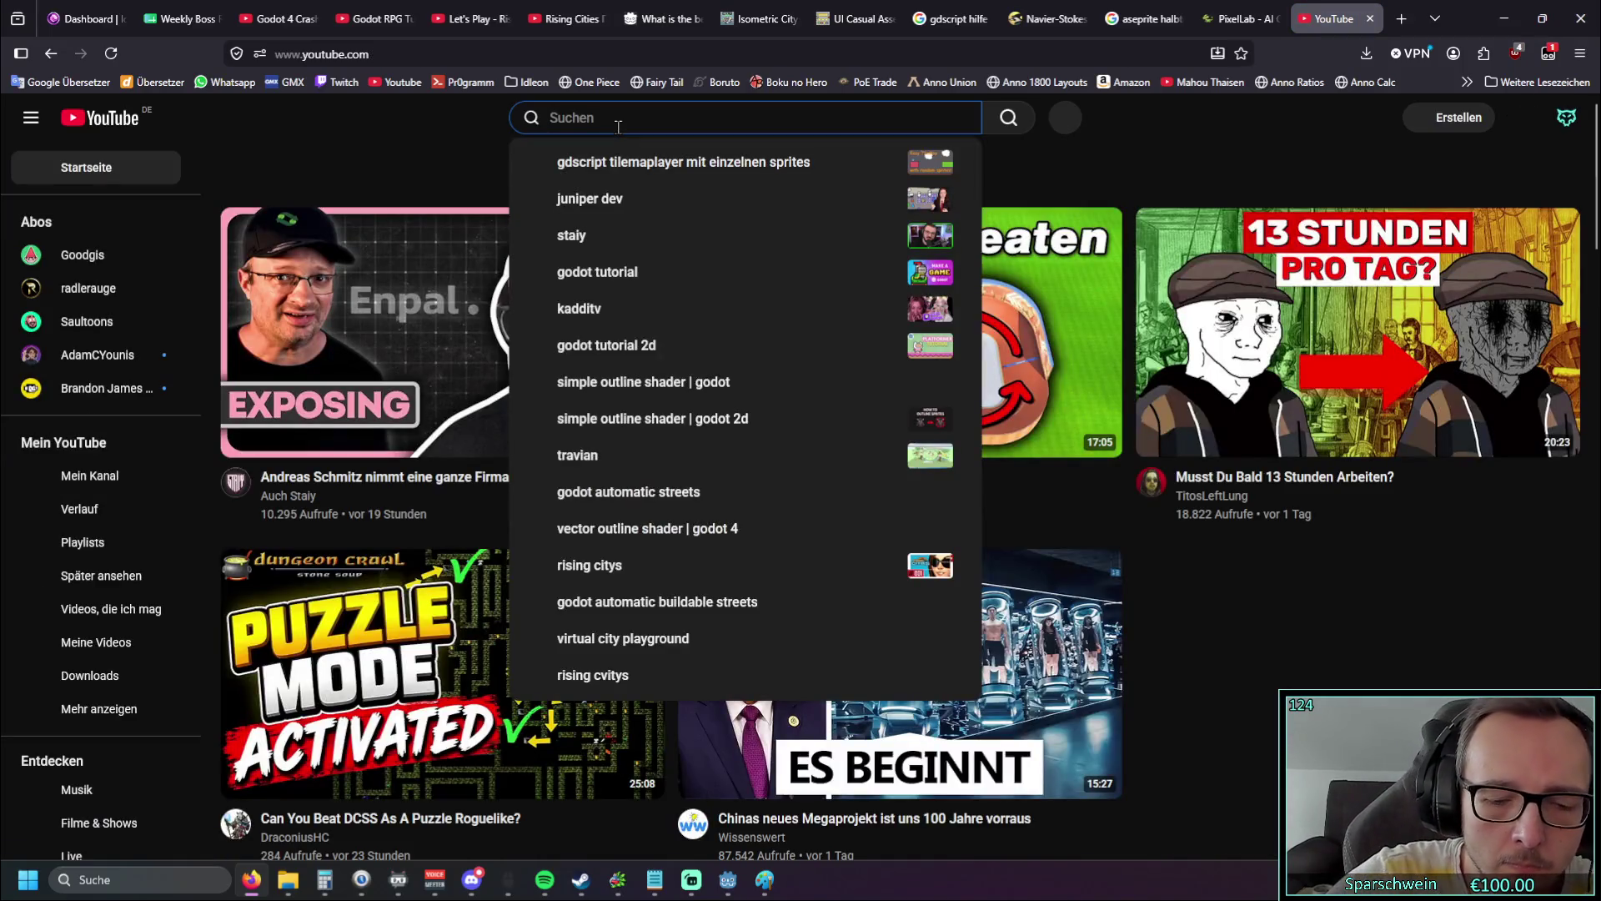
text(power pole s)
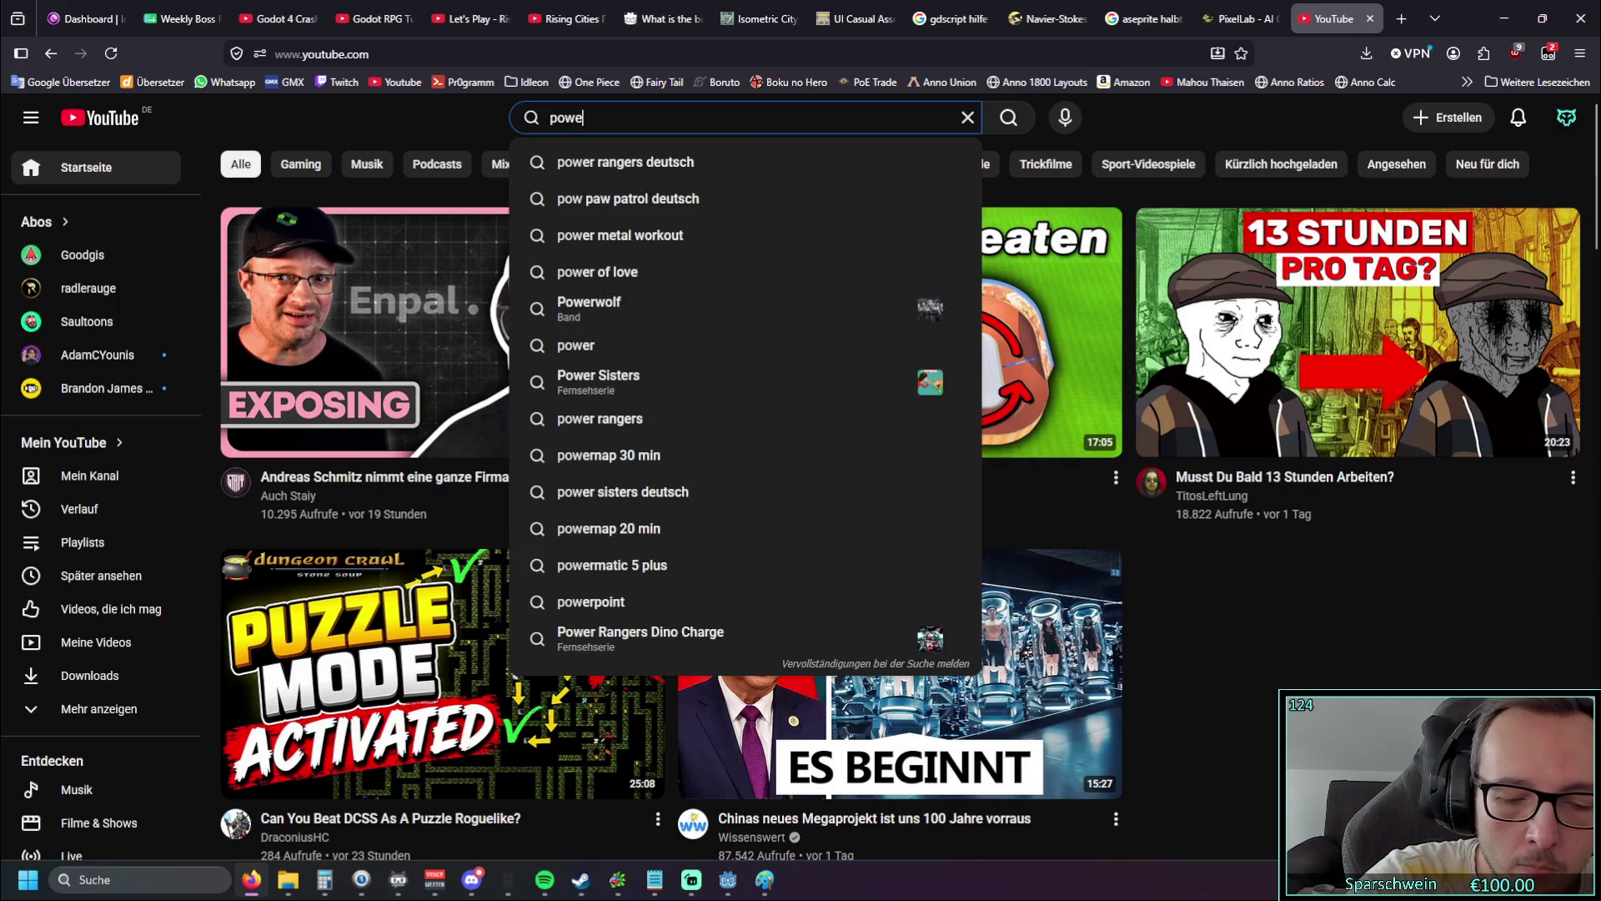
text(ystem gd)
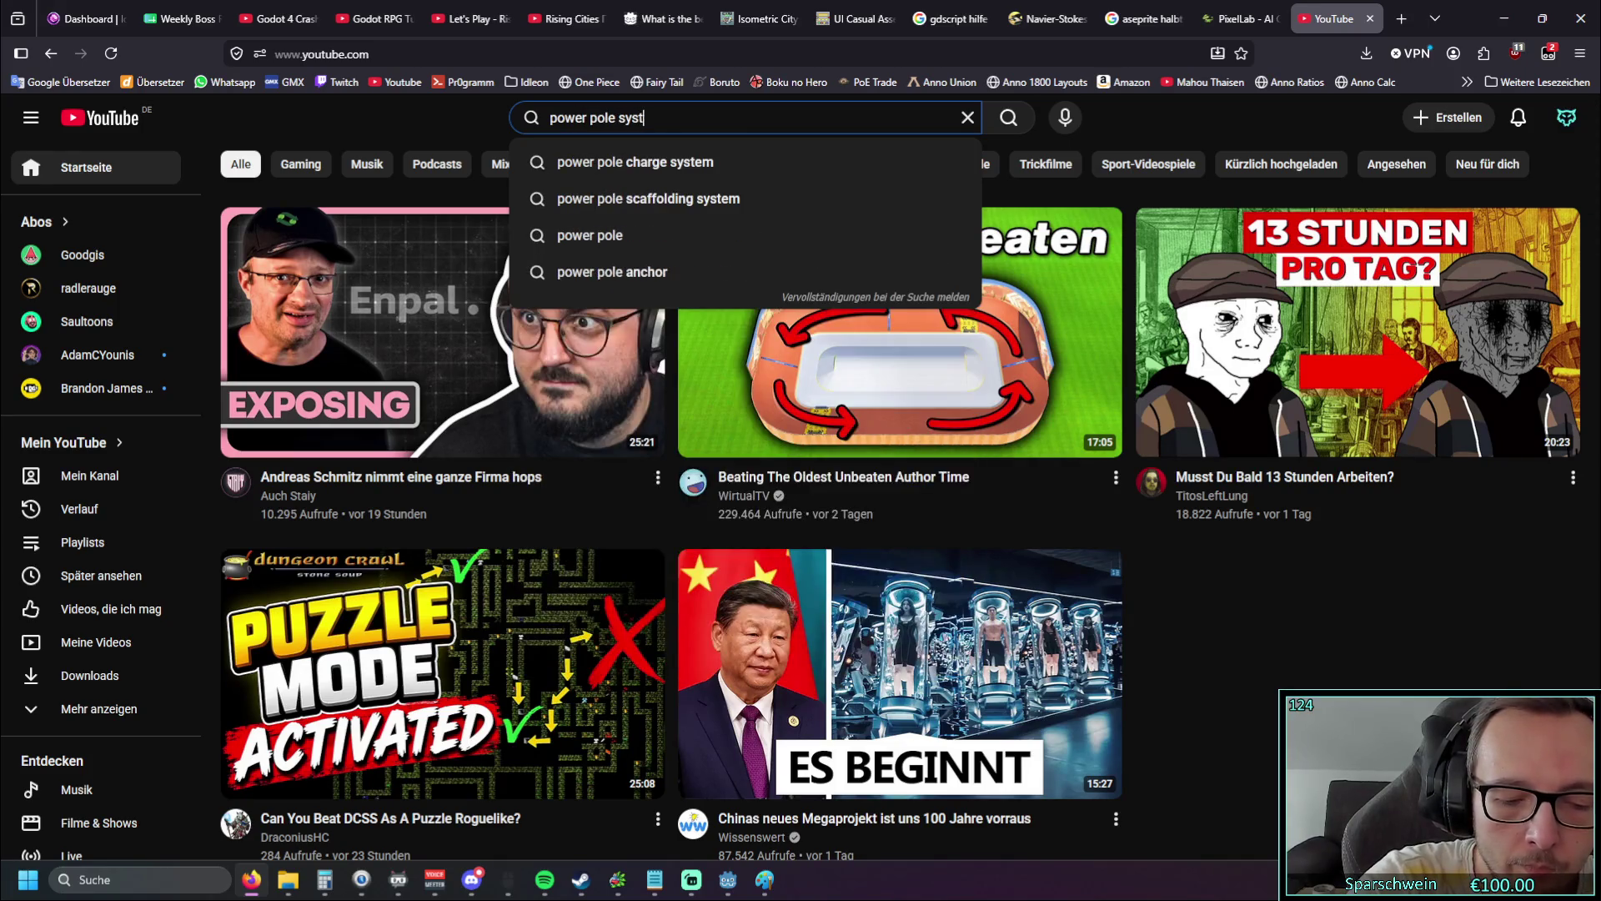